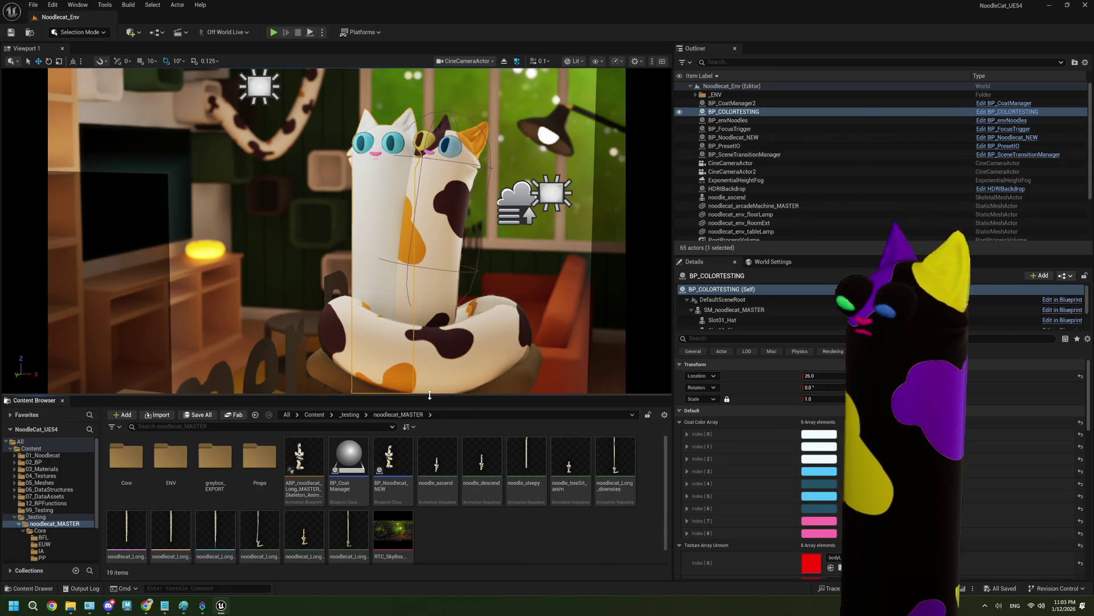
Enlarge the Content Browser, open BP_CoatManager, and select the five preset getter nodes near Export to CSV
drag(430, 395, 430, 330)
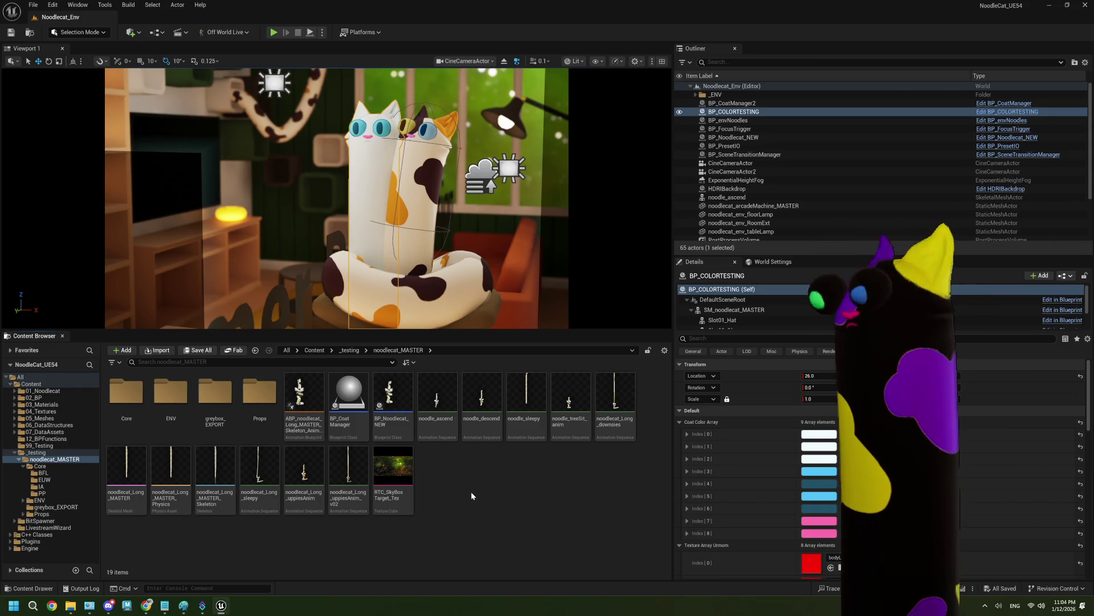
mouse_move(369, 386)
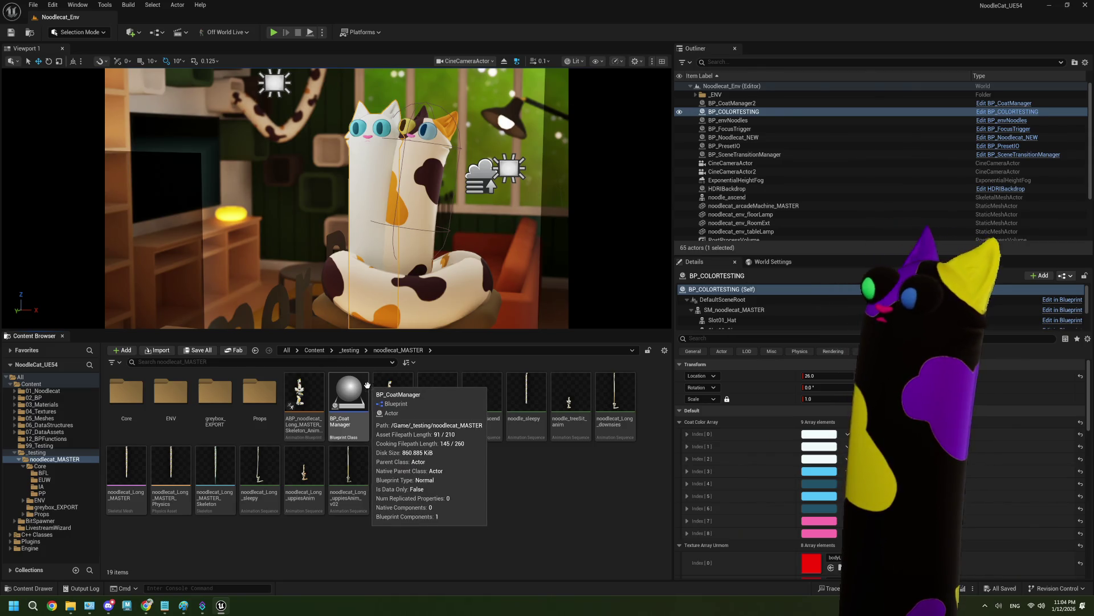
double_click(357, 423)
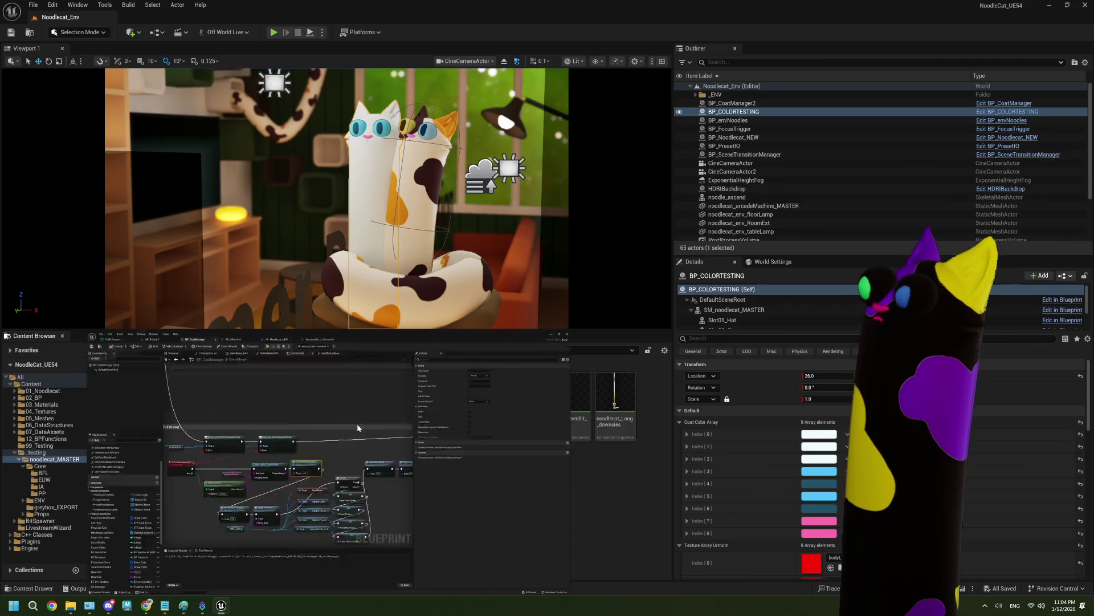
scroll(440, 407, down, 4)
scroll(440, 406, up, 2)
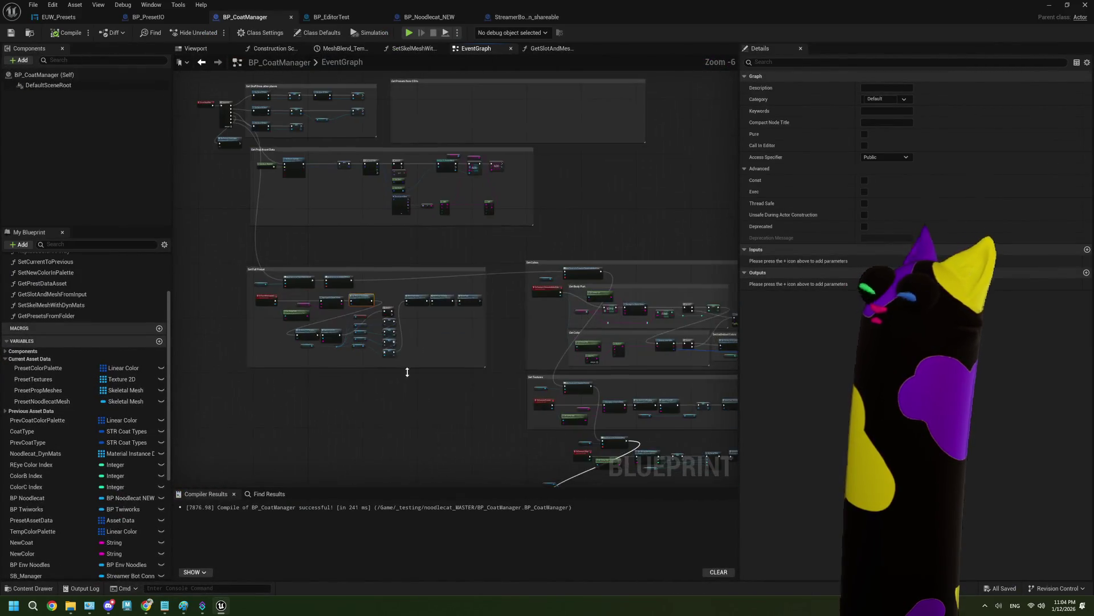
scroll(456, 416, up, 1)
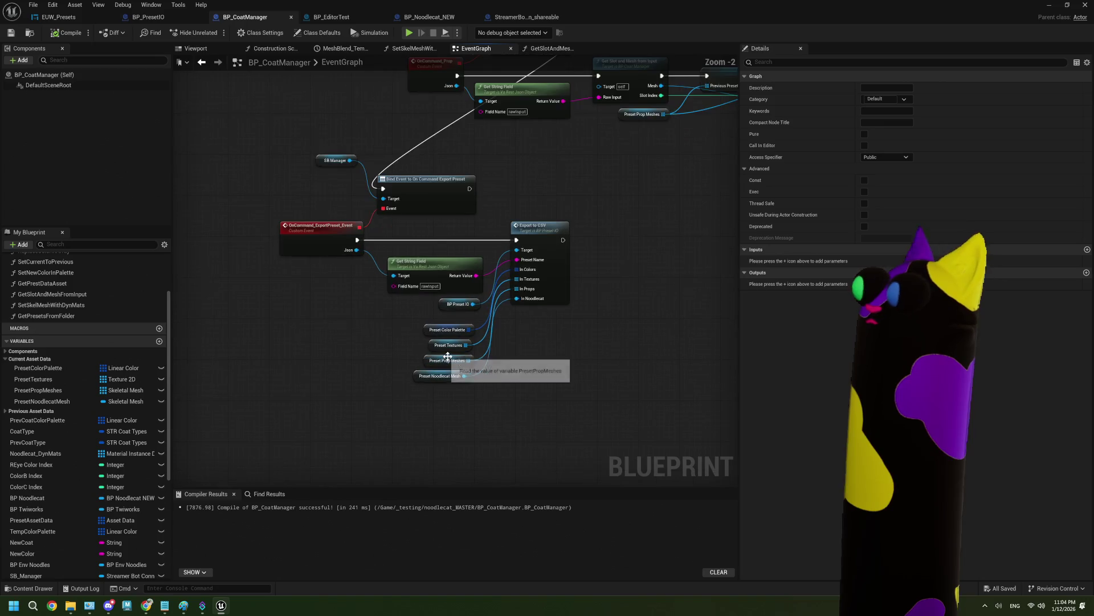
drag(456, 418, 442, 299)
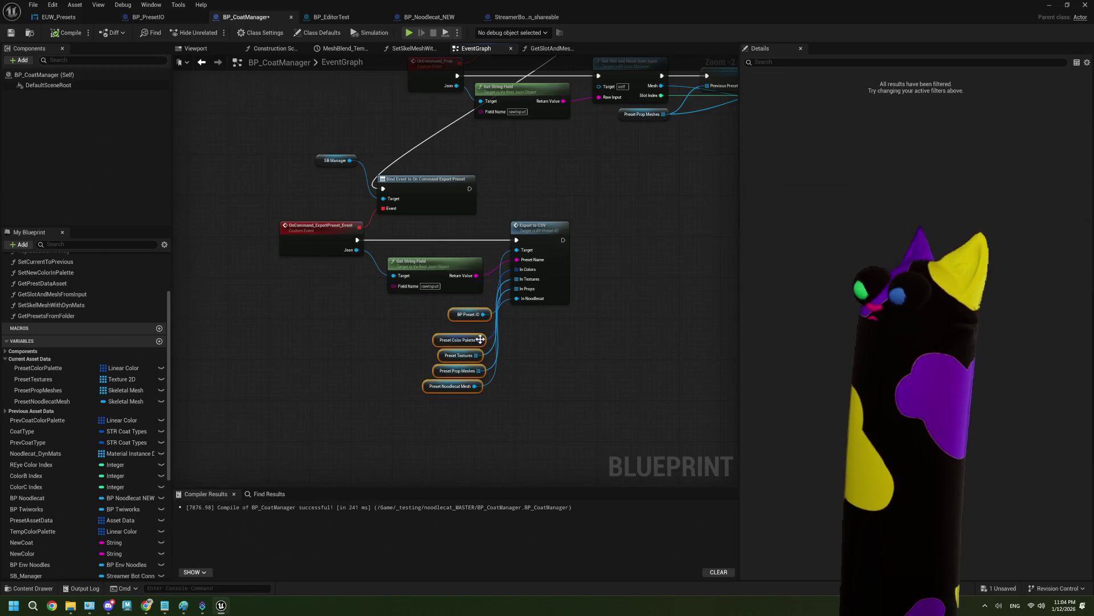
Jump from the Export to CSV node into BP_PresetIO's ExportToCSV event and its For Each Loops
double_click(550, 281)
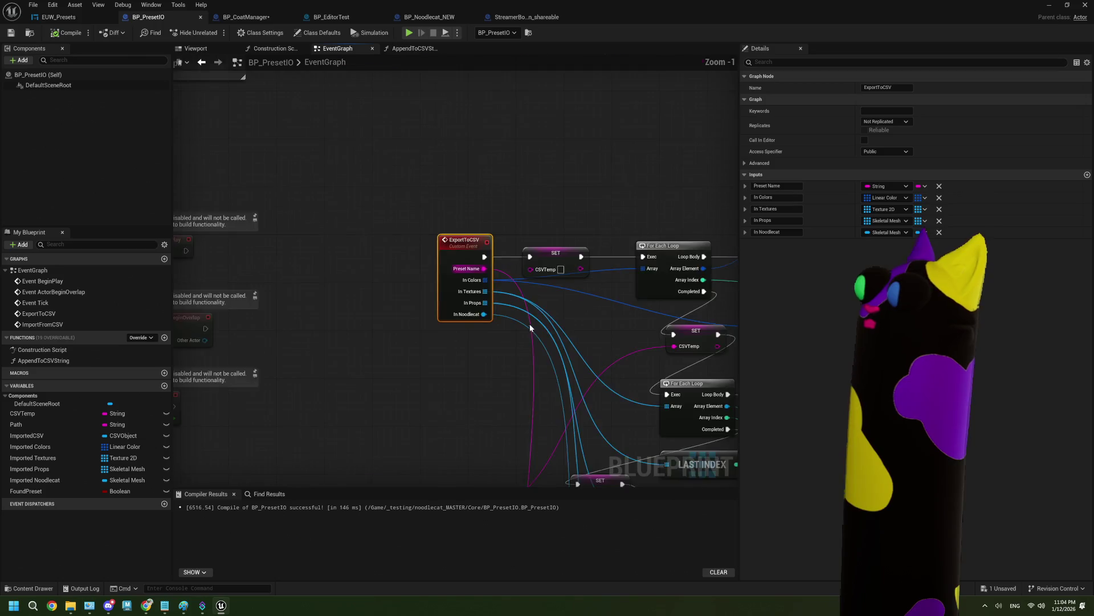
scroll(528, 323, down, 1)
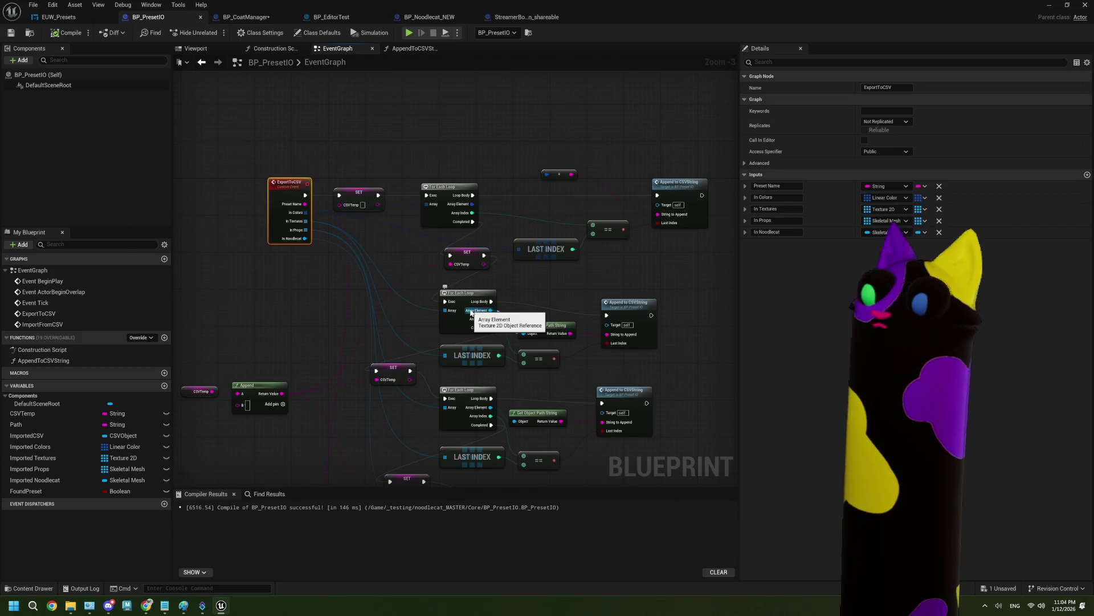
Add an indented '- base tabby' line under roygbiv in ThePlan.txt, then go back to Unreal
click(165, 605)
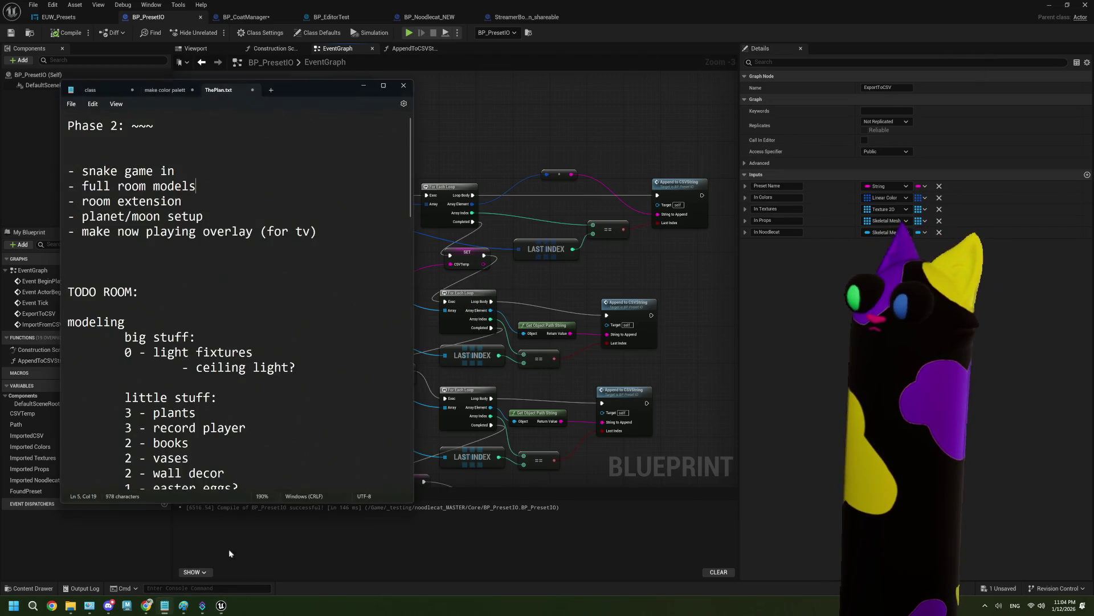
scroll(199, 304, down, 12)
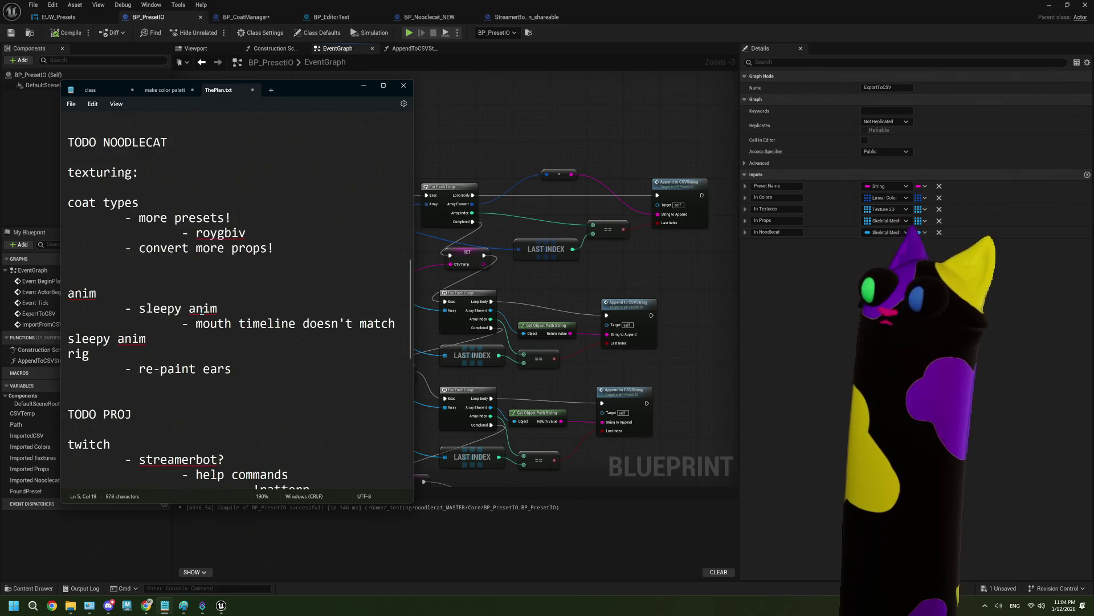
click(247, 232)
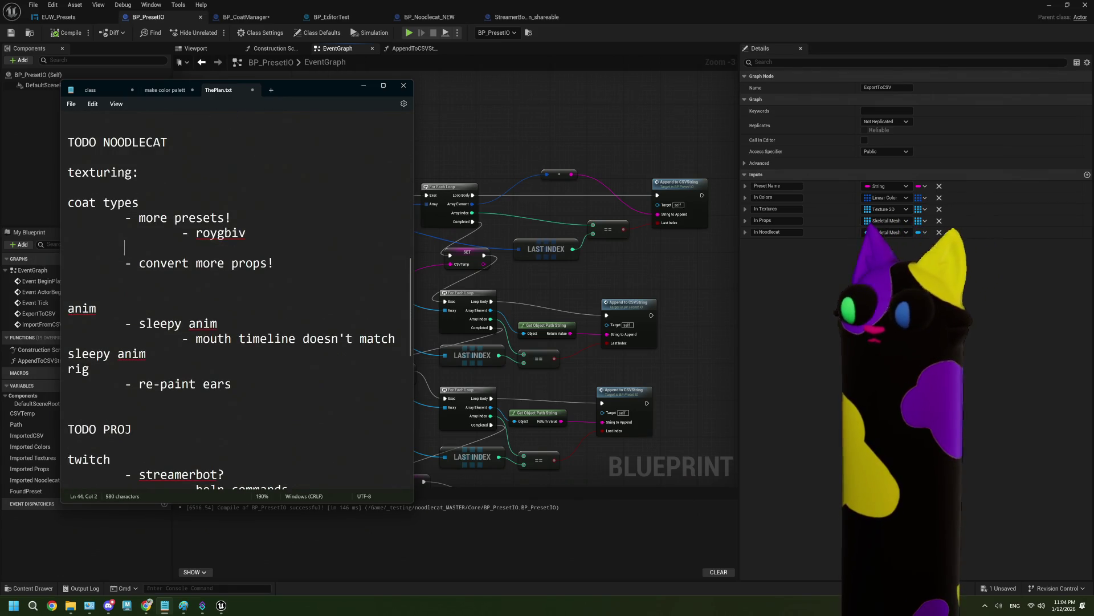
key(Return)
key(Tab)
key(Tab)
text(- base tbab)
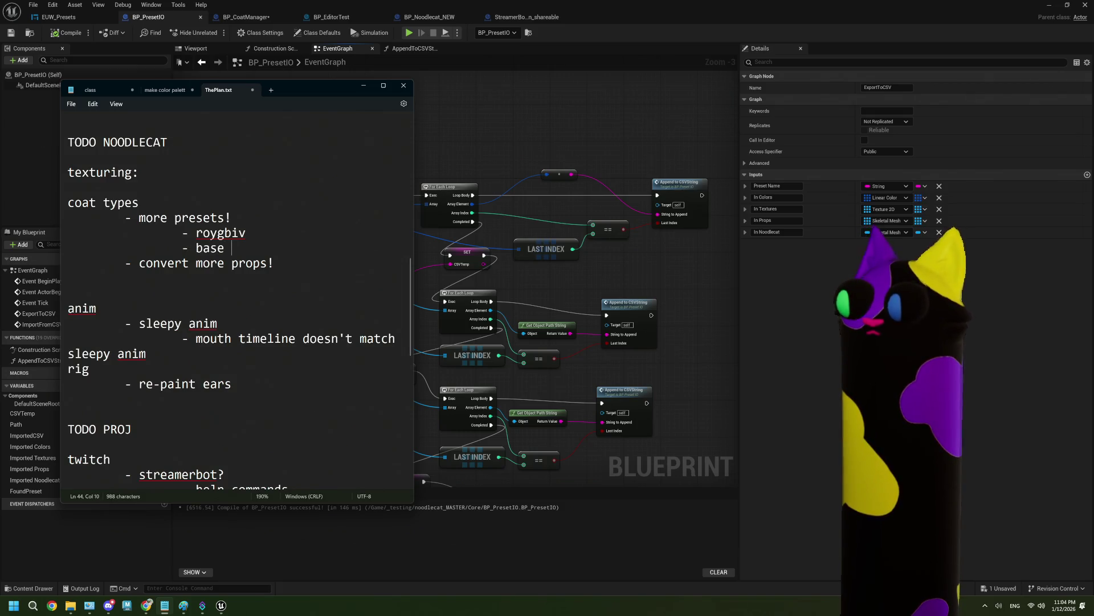
key(BackSpace)
key(BackSpace)
key(BackSpace)
text(abby)
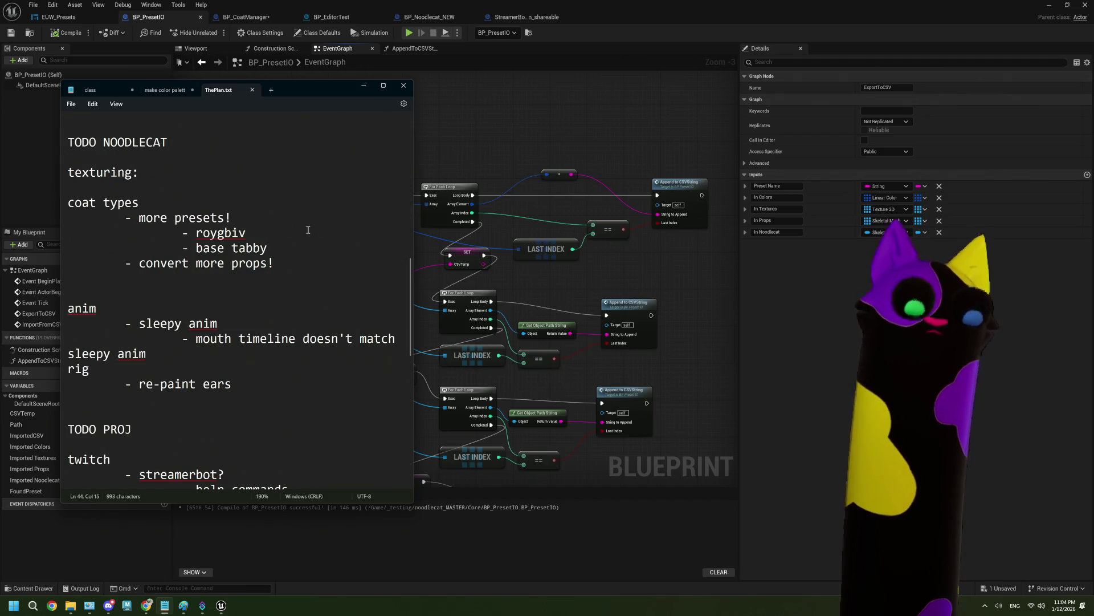
click(637, 21)
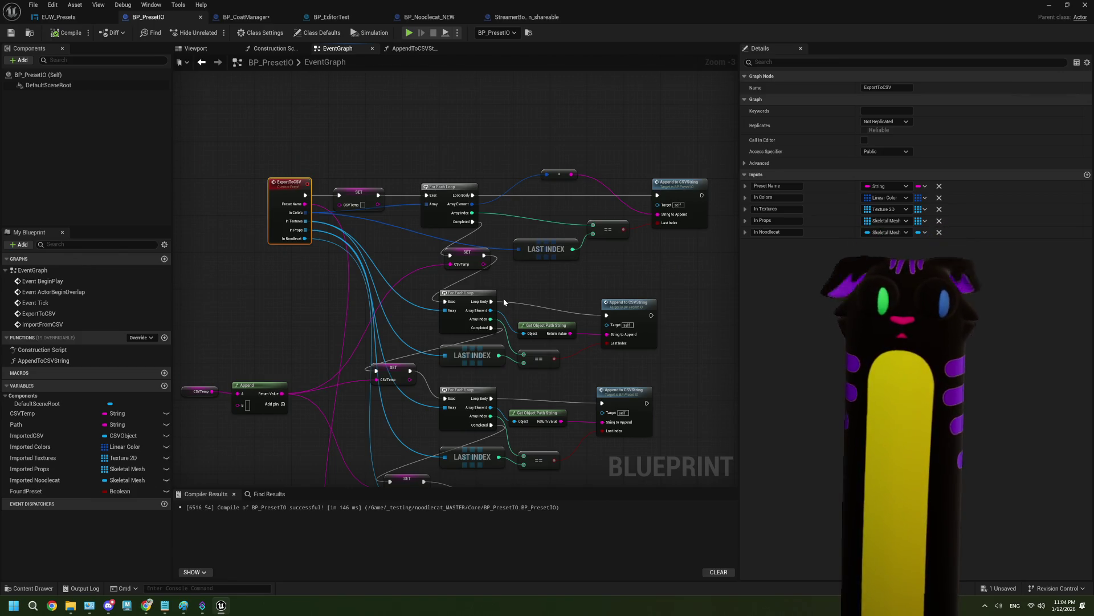
Add a Branch after Write String to File with its Return Value driving the Condition
mouse_move(522, 304)
mouse_down()
mouse_move(521, 241)
mouse_move(507, 227)
mouse_move(495, 262)
mouse_move(494, 245)
mouse_move(539, 306)
mouse_move(428, 340)
mouse_up()
scroll(516, 275, up, 2)
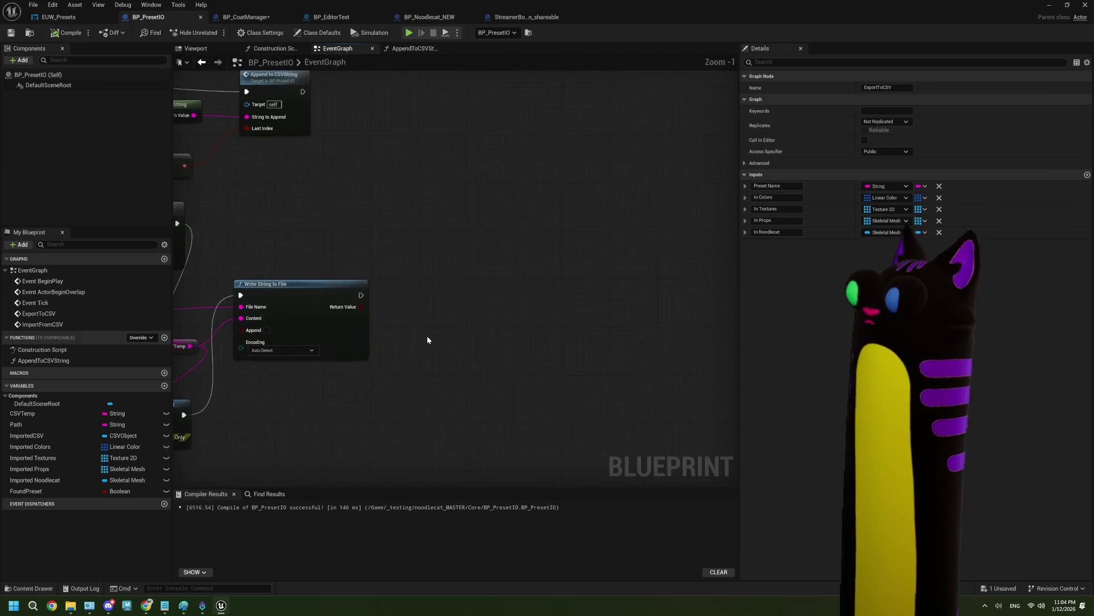
scroll(428, 339, up, 1)
mouse_move(351, 289)
mouse_down()
mouse_move(435, 289)
mouse_move(394, 303)
mouse_move(425, 303)
mouse_up()
key(b)
mouse_move(475, 352)
mouse_down()
mouse_move(401, 340)
mouse_move(412, 336)
mouse_move(362, 342)
mouse_up()
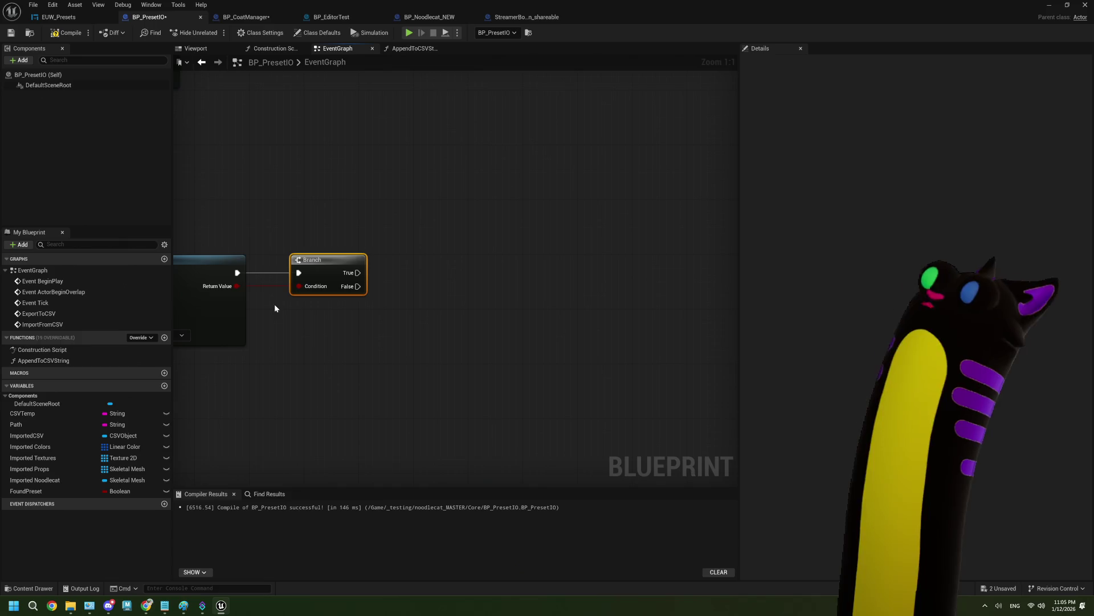
Link the write's Return Value to the Branch Condition and browse actions for the True output
drag(331, 343, 285, 320)
mouse_move(316, 252)
mouse_down()
mouse_move(413, 228)
mouse_move(405, 231)
mouse_up()
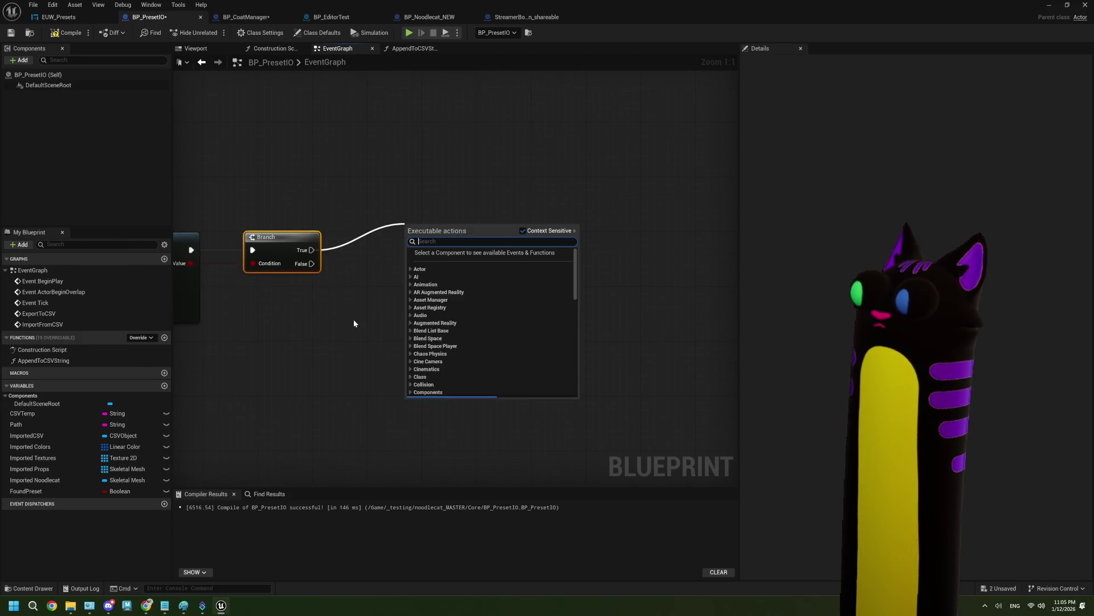
click(354, 324)
drag(300, 323, 430, 306)
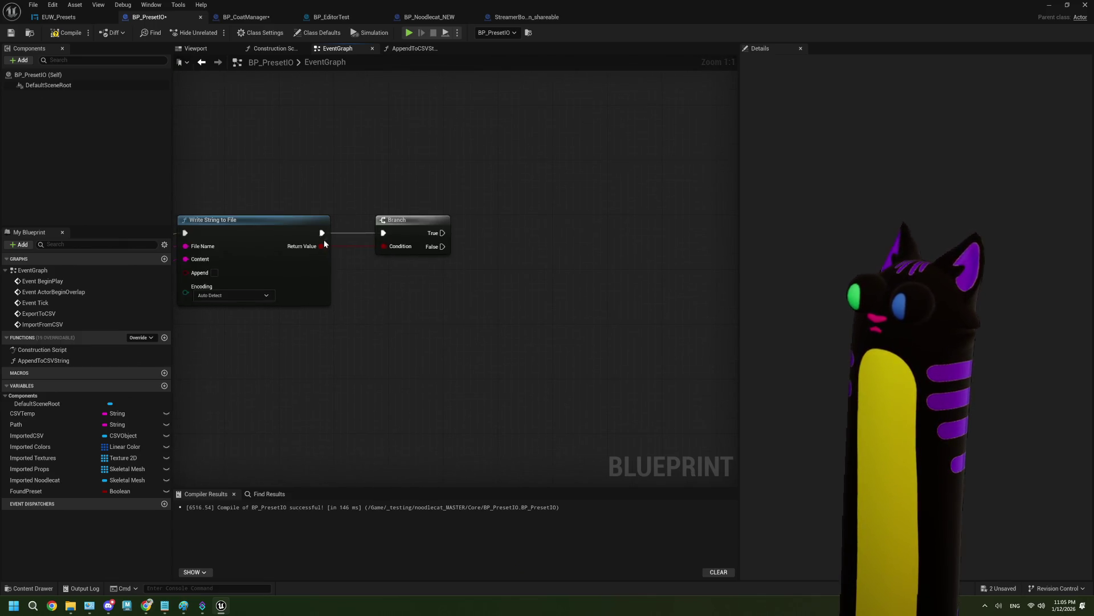
drag(316, 249, 316, 249)
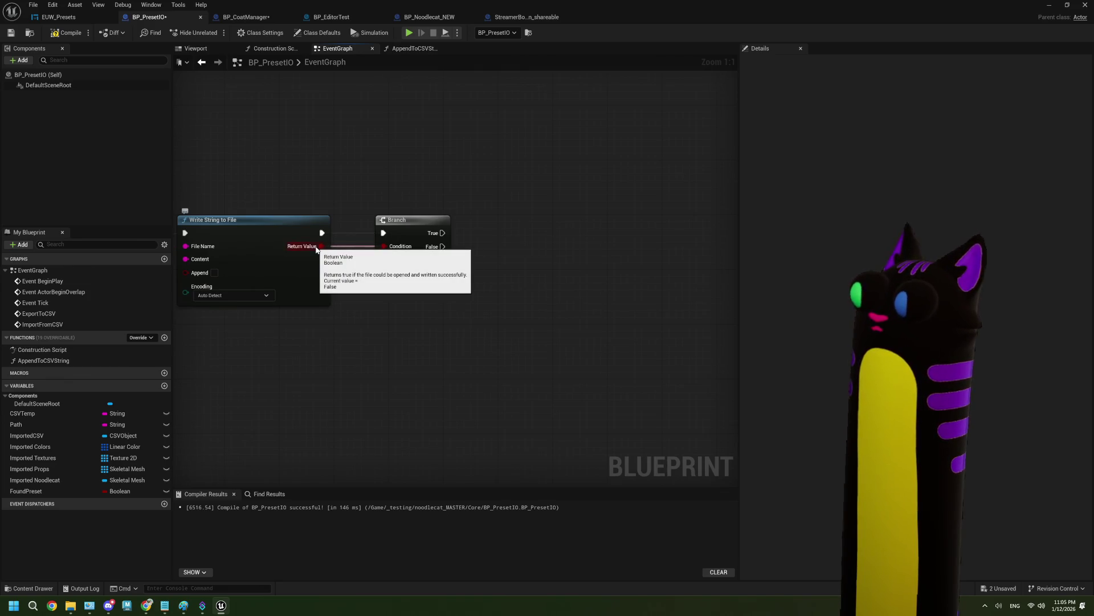
mouse_move(419, 297)
mouse_down()
mouse_move(319, 299)
mouse_move(294, 279)
mouse_up()
drag(305, 235, 363, 203)
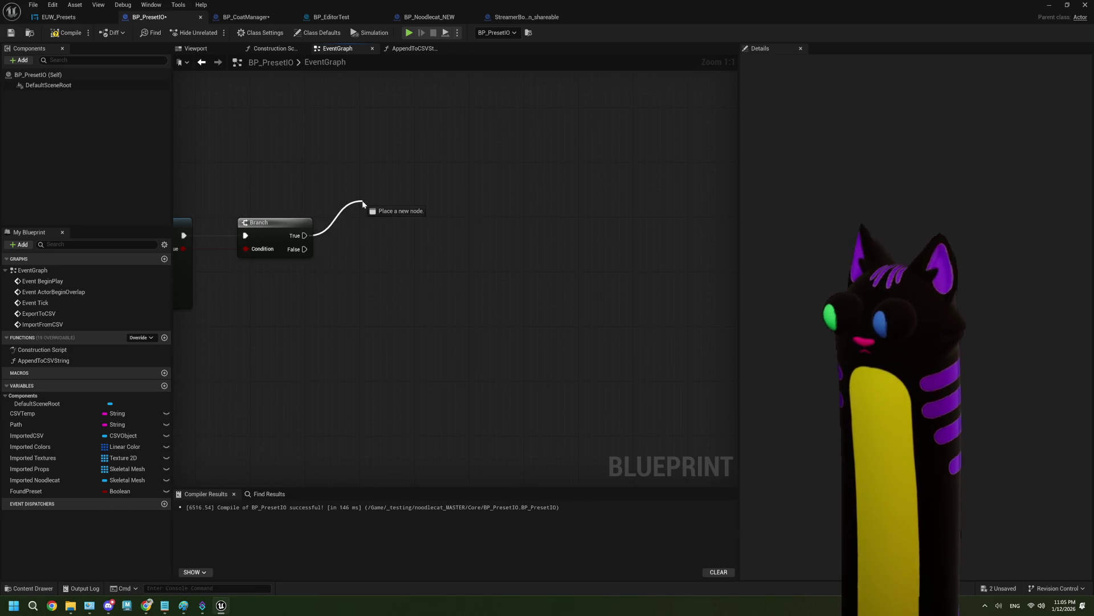
drag(364, 204, 363, 204)
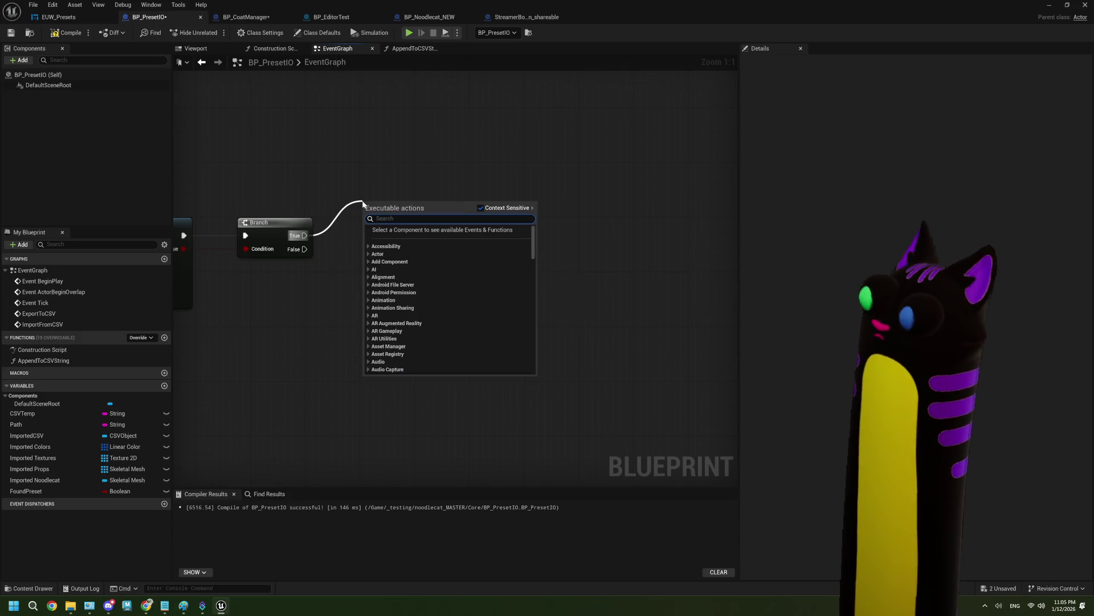
key(Escape)
Delete the Branch node and pull a new wire from Write String to File's Return Value
click(287, 235)
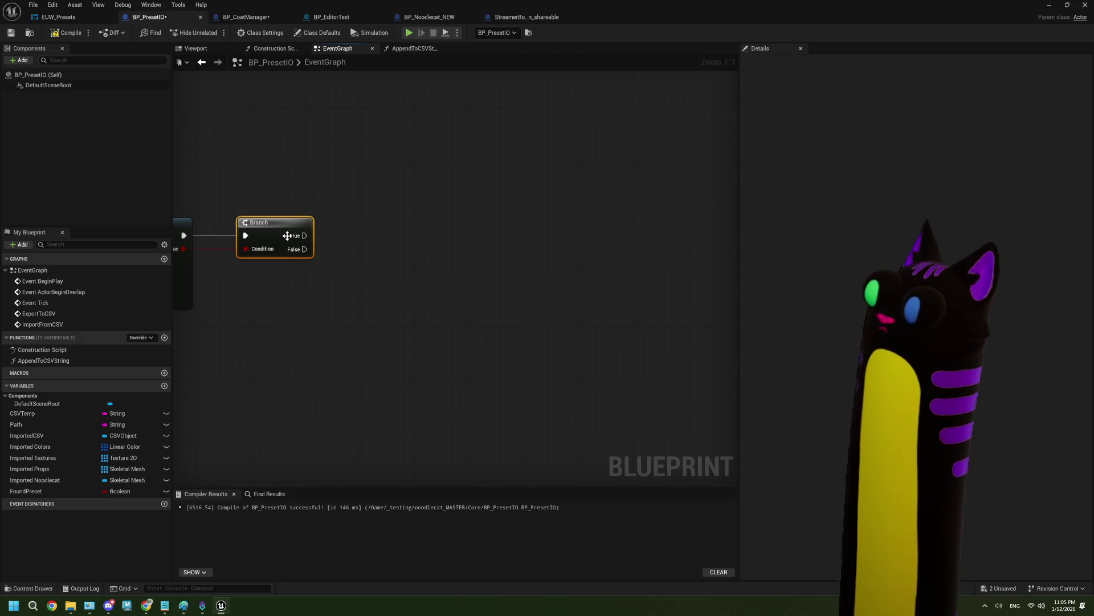
key(Delete)
drag(184, 249, 248, 249)
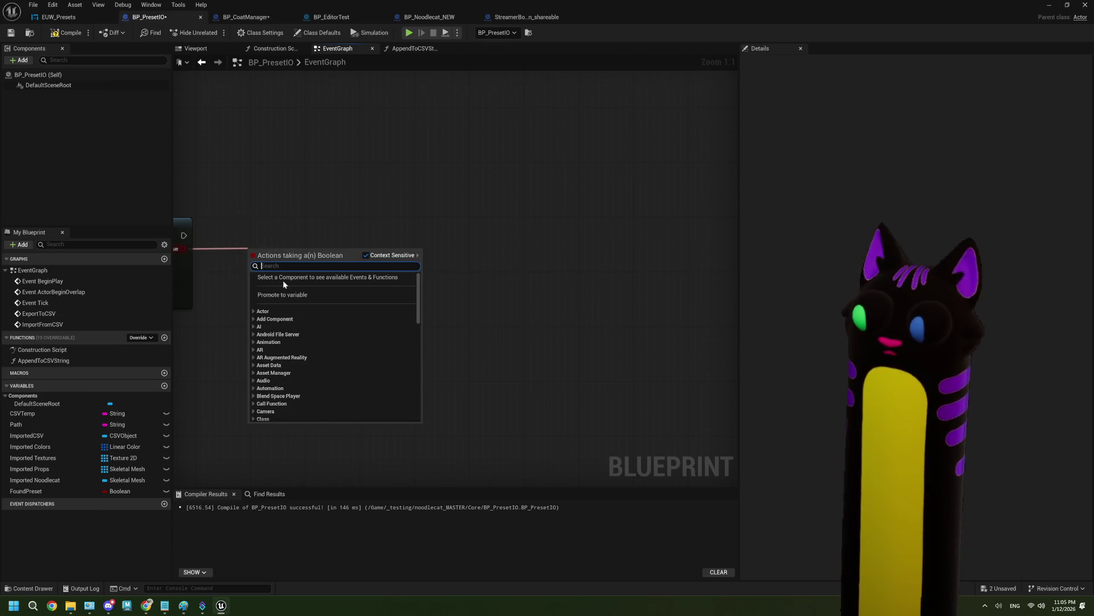
Store the write result in a new Boolean variable named WriteToFileSuccessful
click(283, 294)
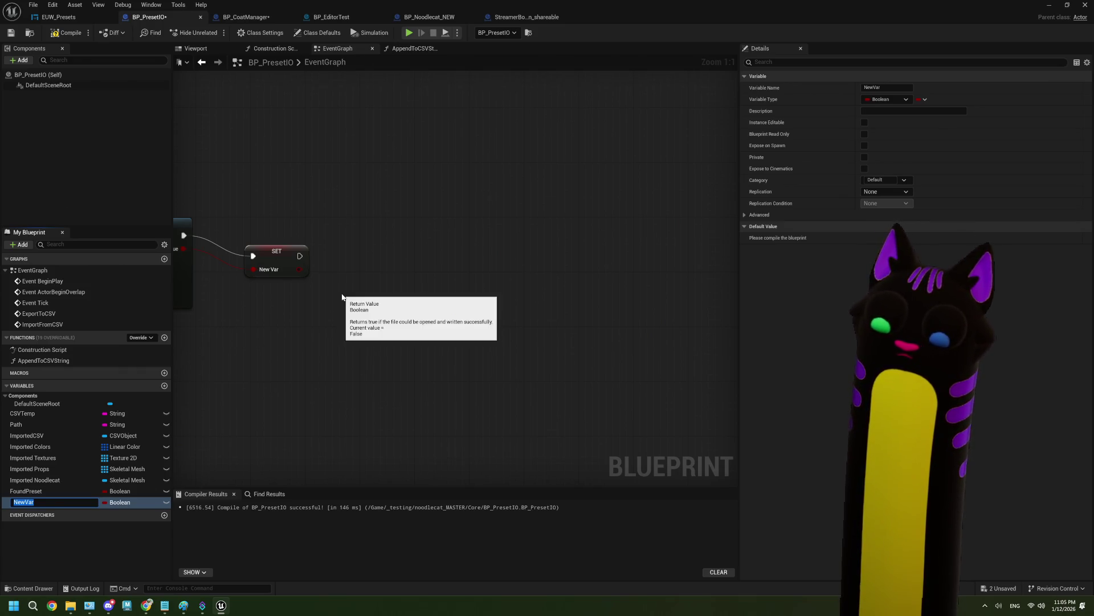
text(Wrote)
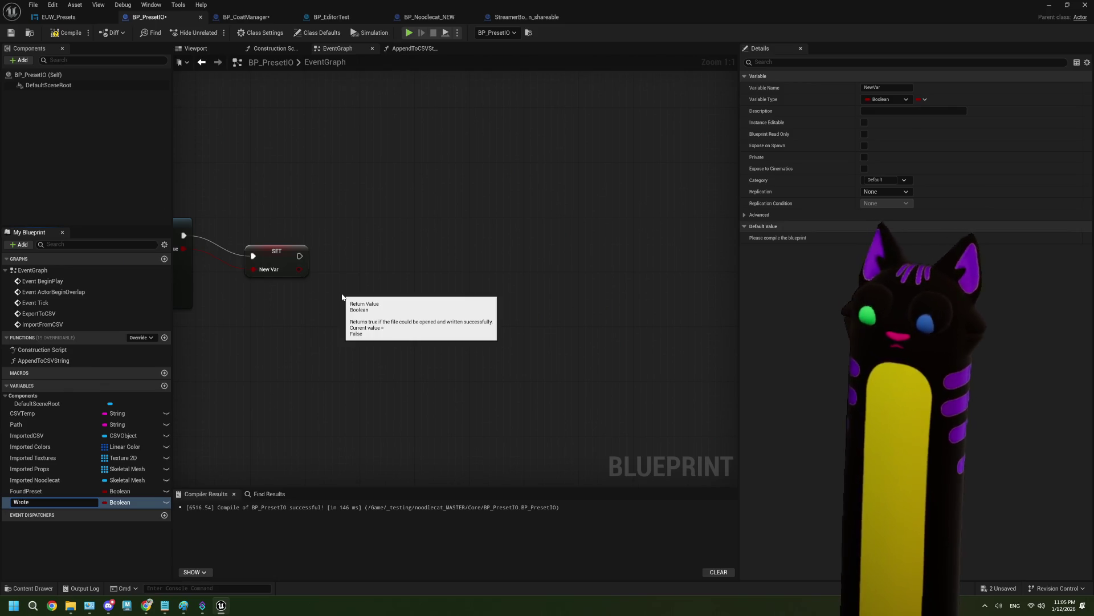
key(BackSpace)
key(BackSpace)
key(BackSpace)
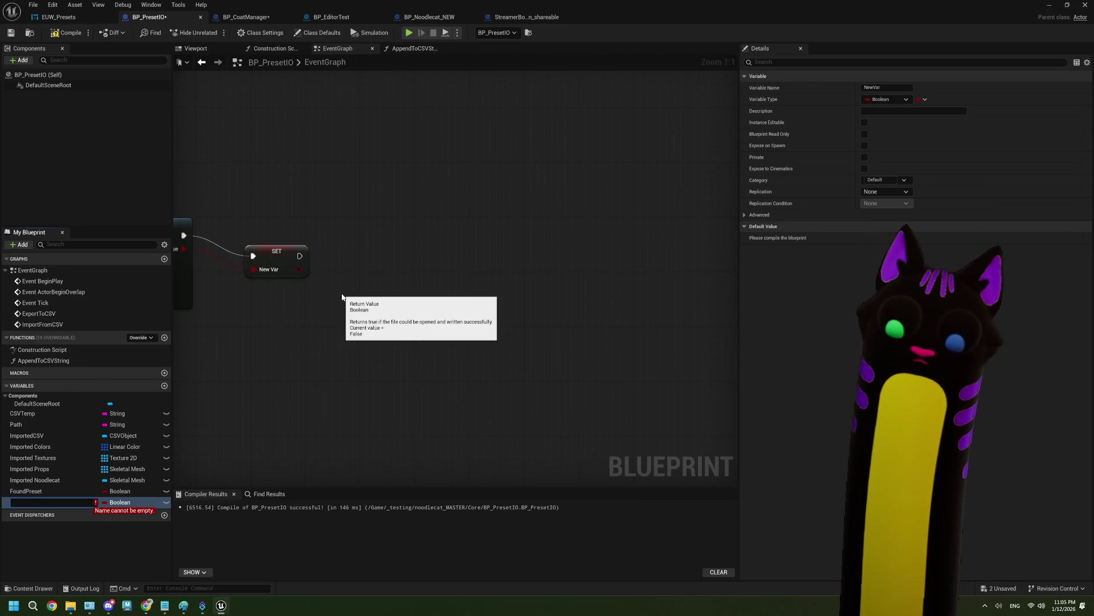
text(WriteToFileSuccessful)
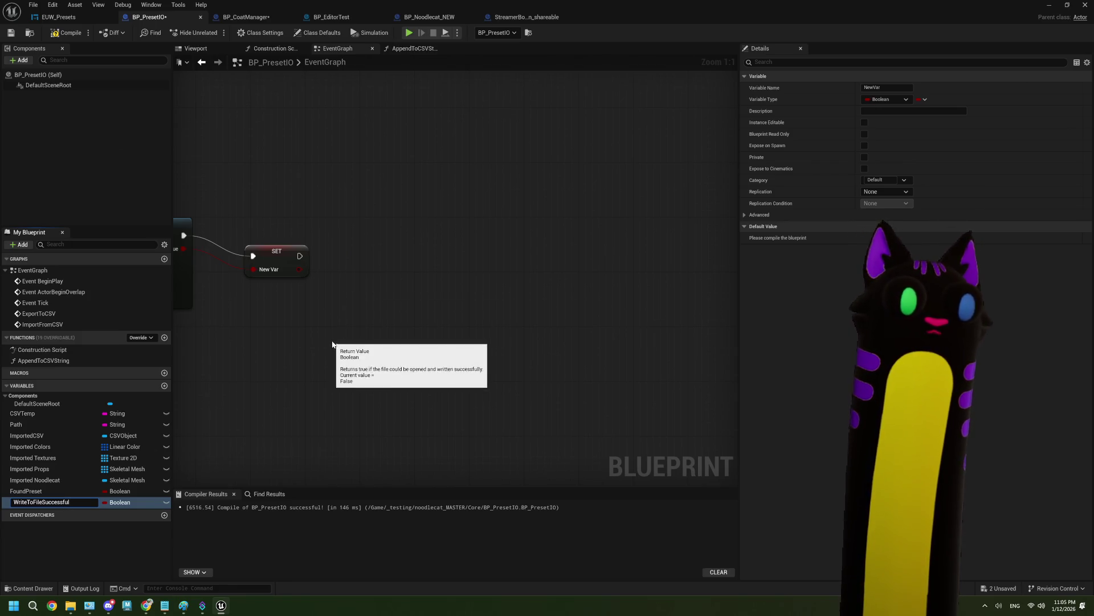
click(366, 337)
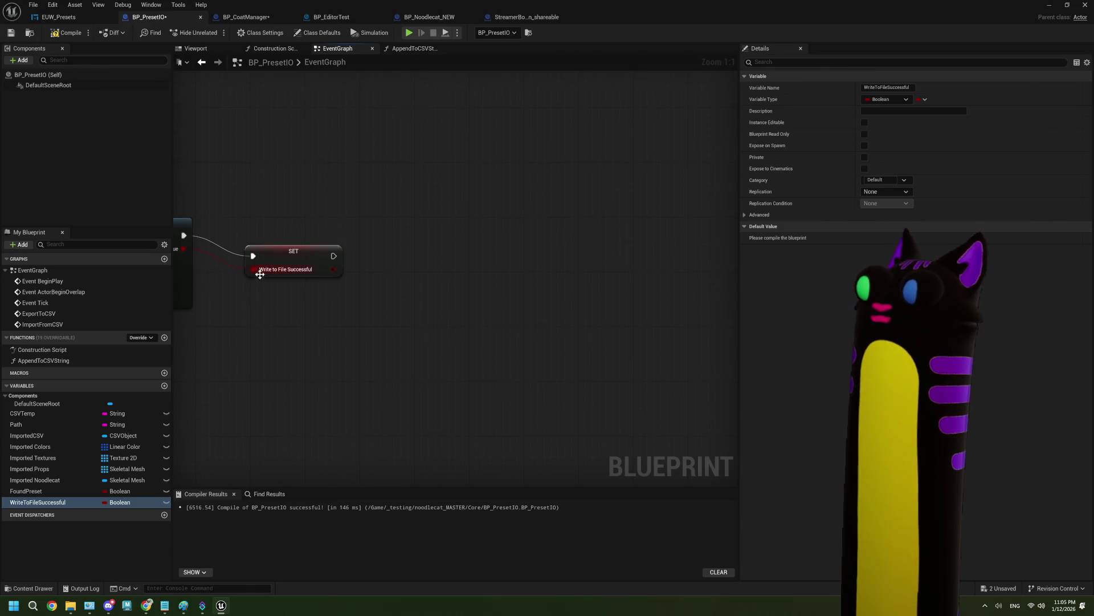
Place the SET node beside the file write, compile BP_PresetIO, and switch to BP_CoatManager
drag(377, 265, 354, 243)
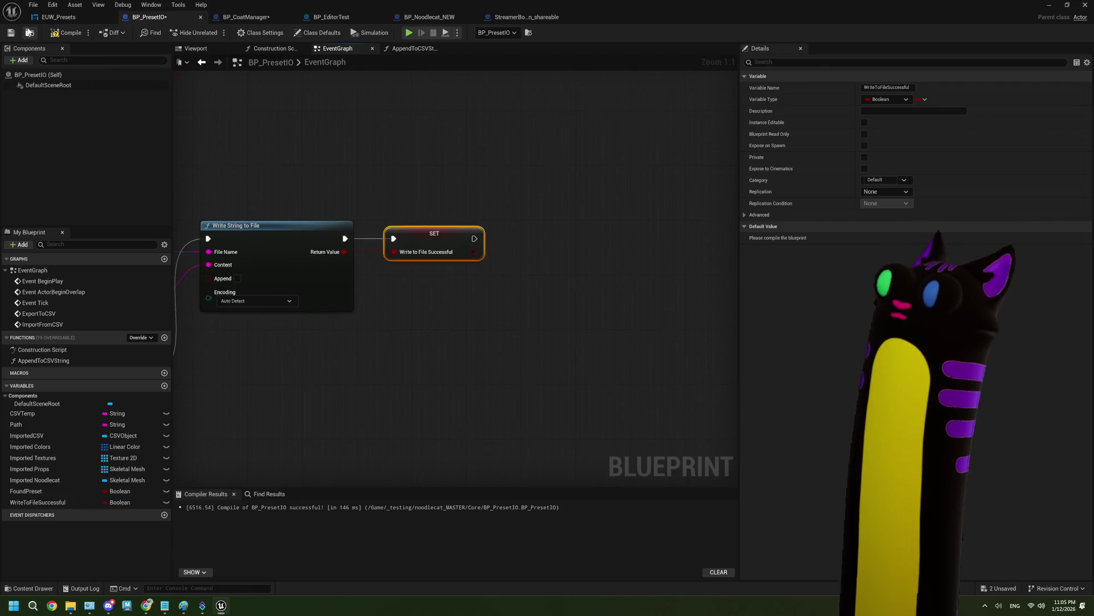
click(65, 32)
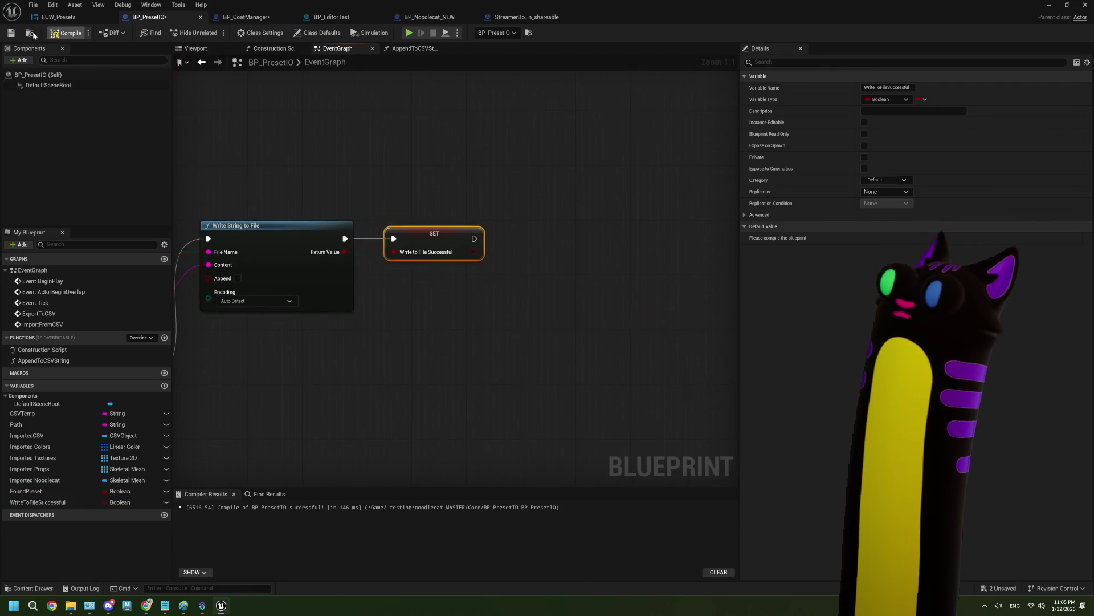
click(260, 17)
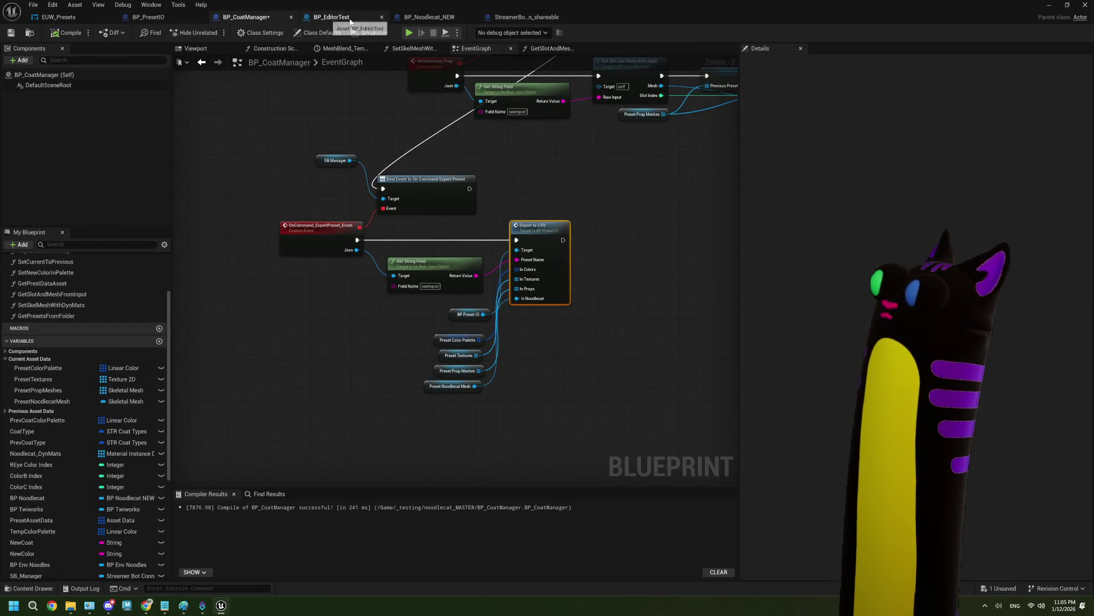
Close BP_EditorTest and navigate StreamerBotConnection_shareable's graph to the help-message comment block
click(383, 18)
click(436, 17)
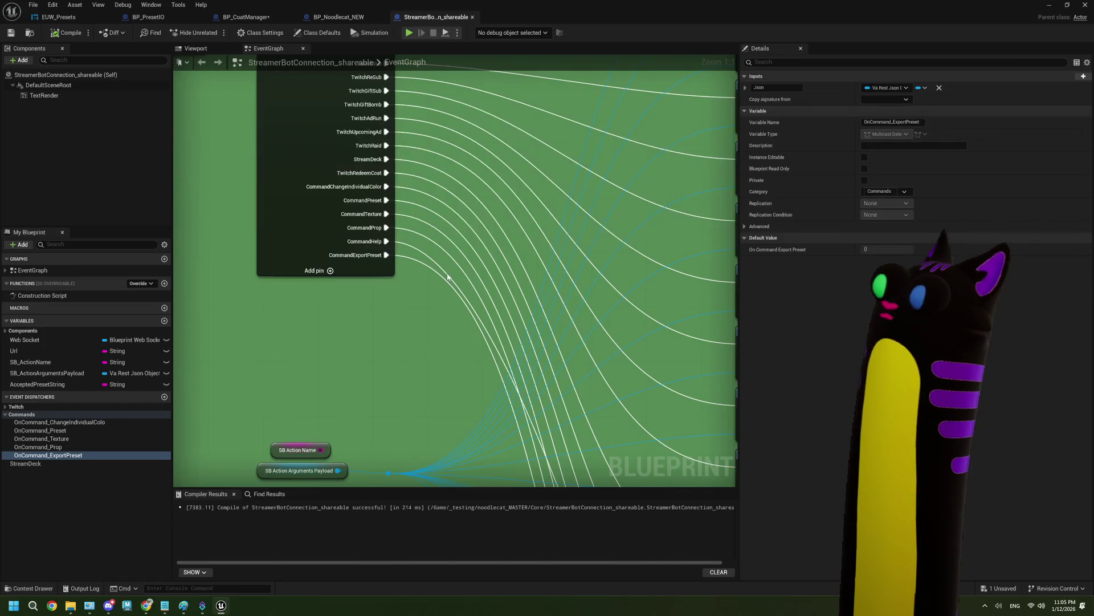
scroll(411, 296, up, 4)
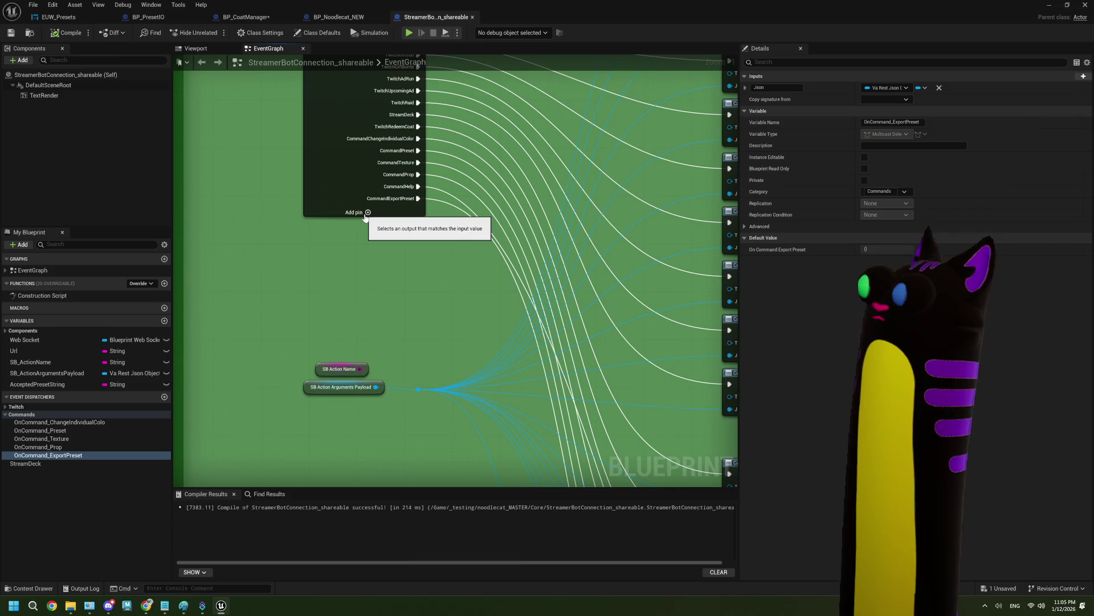
scroll(419, 244, down, 4)
scroll(419, 314, up, 4)
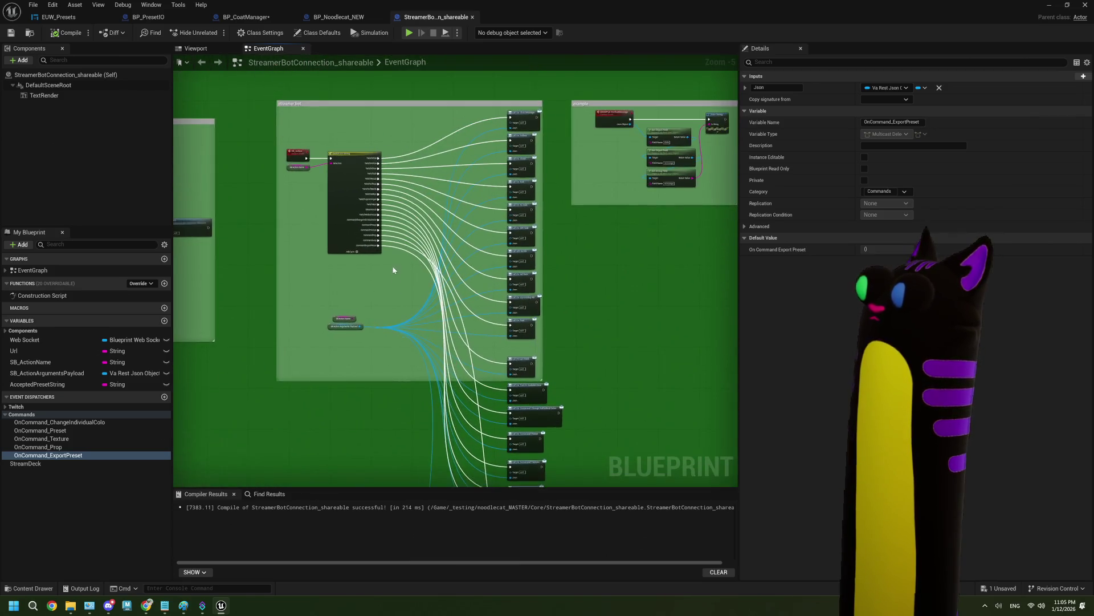
scroll(418, 310, down, 4)
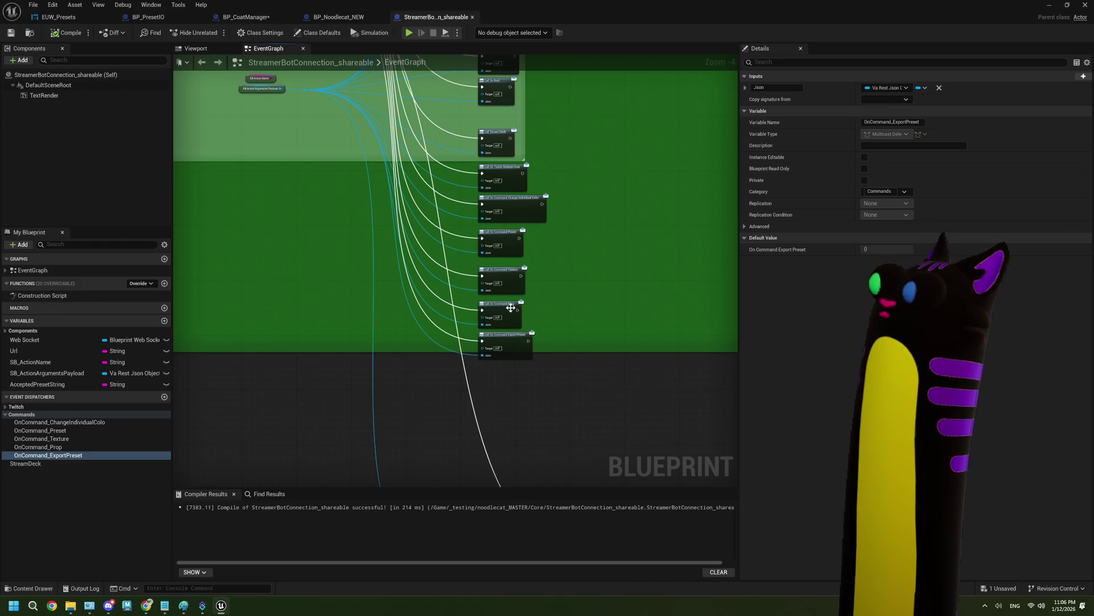
scroll(456, 285, down, 2)
scroll(512, 368, up, 3)
scroll(511, 368, down, 1)
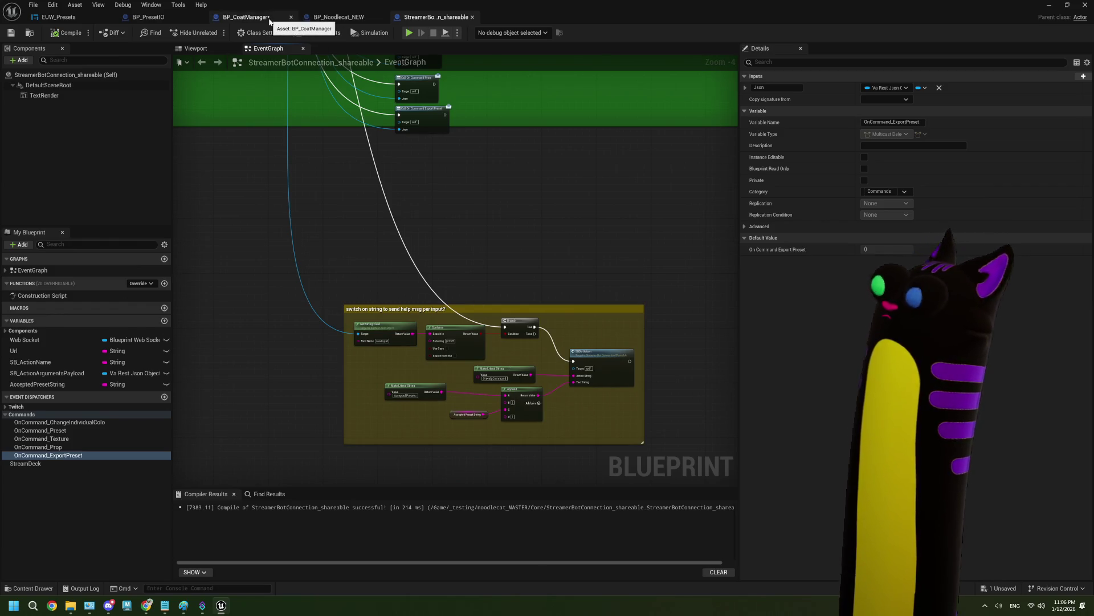
scroll(449, 263, up, 1)
scroll(513, 335, up, 1)
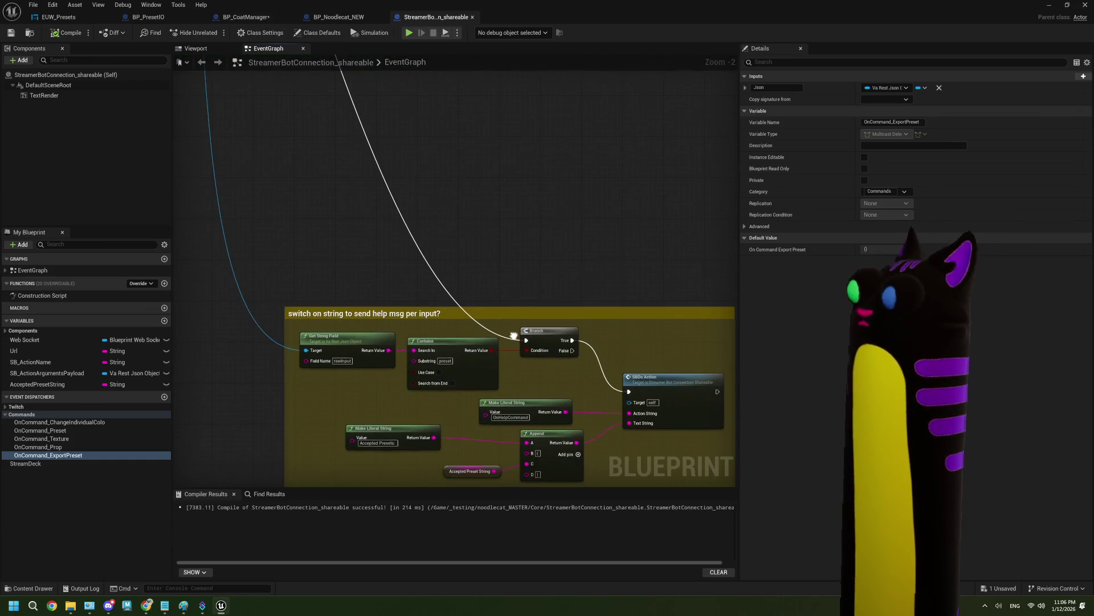
Add a custom event named SendMessageToSB to the StreamerBot connection graph
right_click(476, 251)
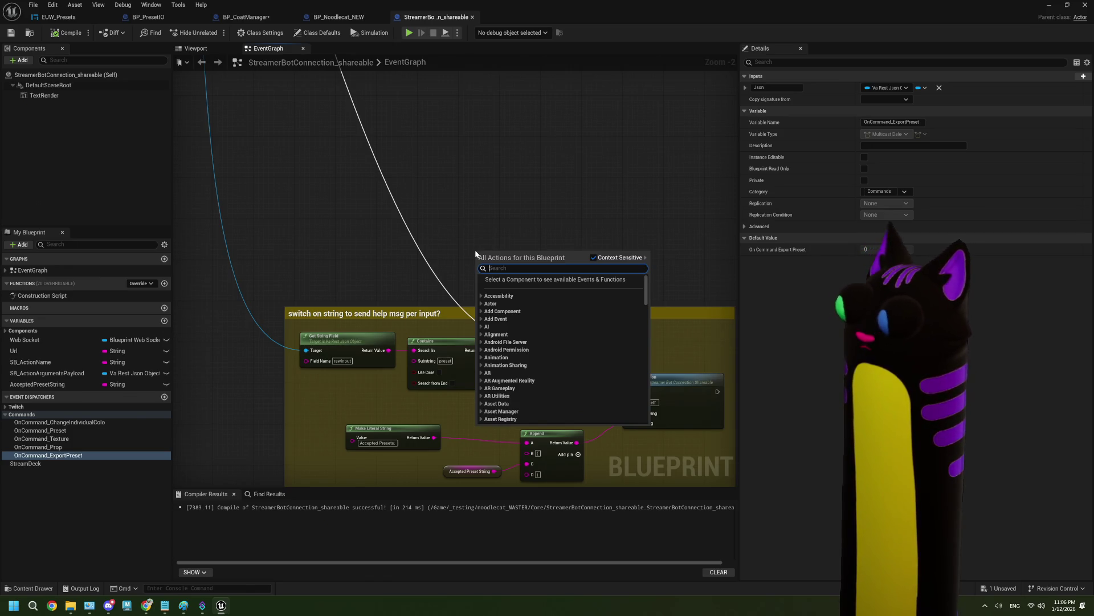
text(event)
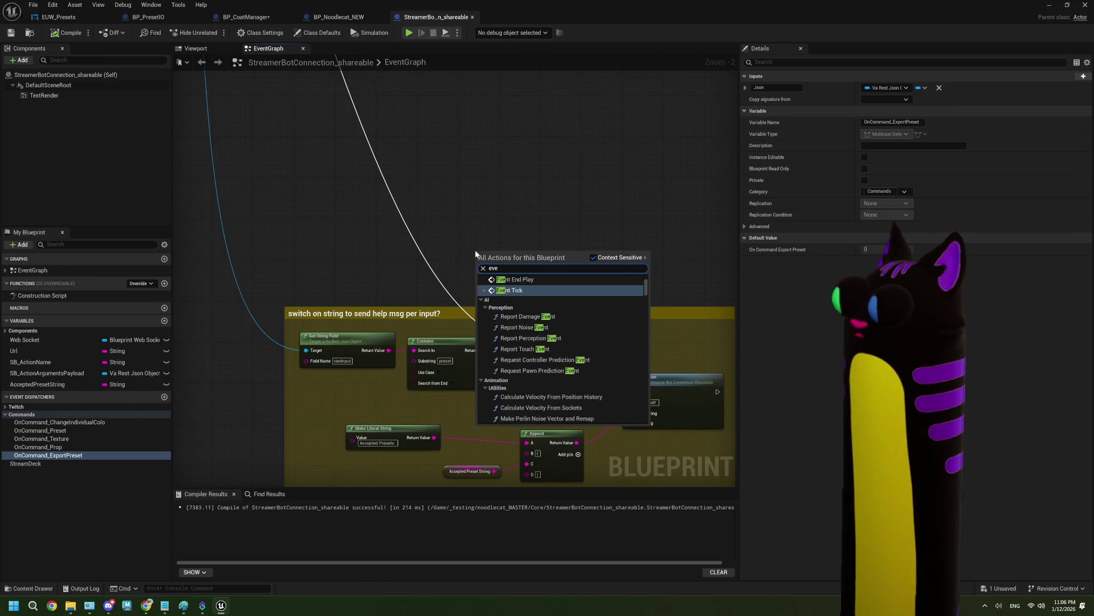
key(BackSpace)
key(BackSpace)
key(BackSpace)
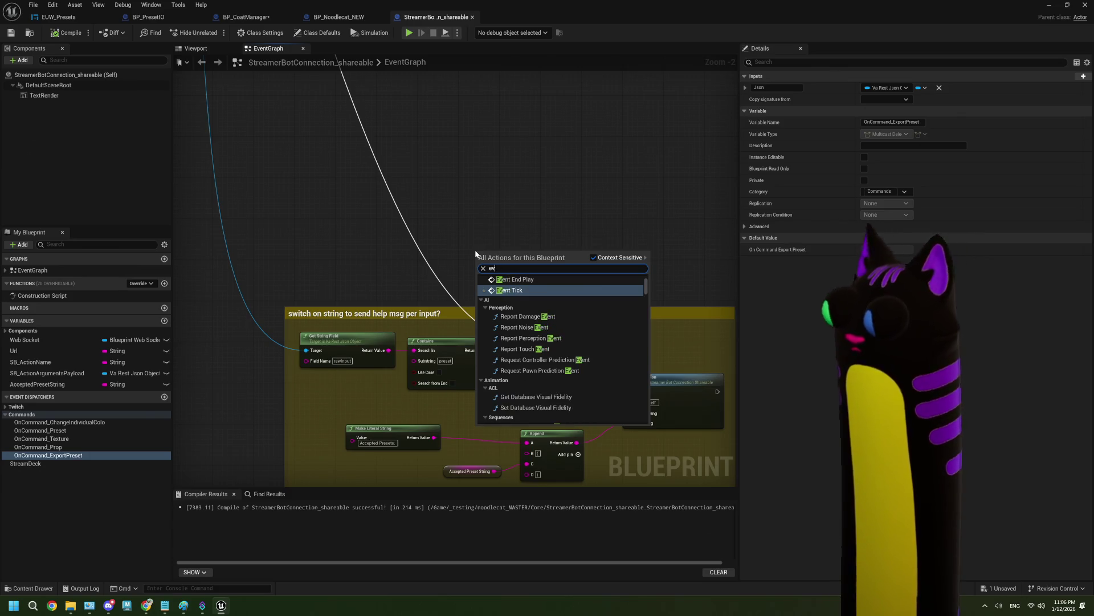
text(cus)
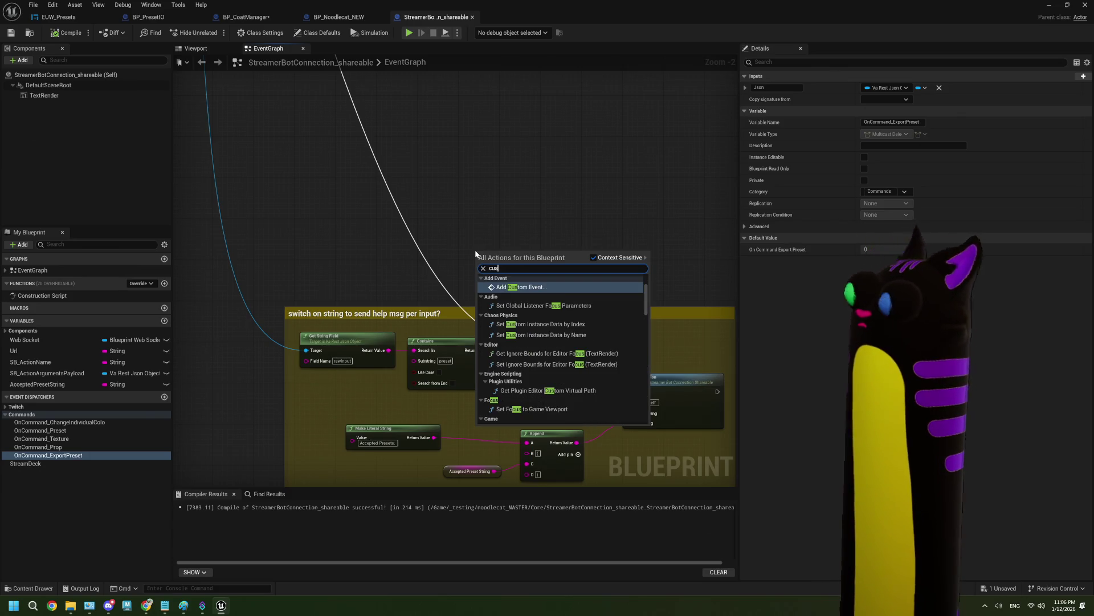
key(Return)
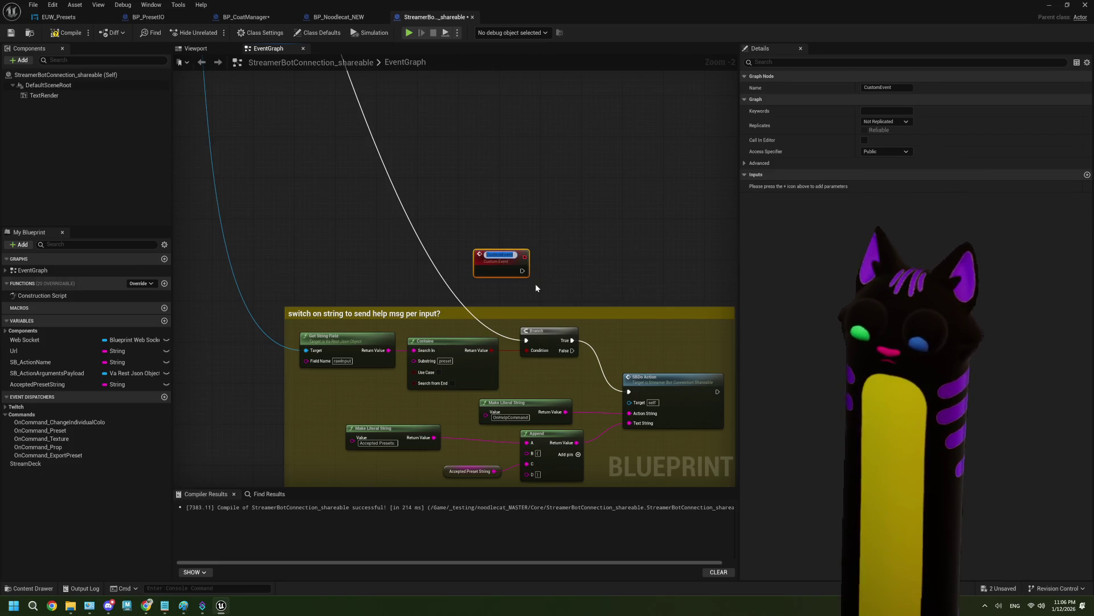
text(S)
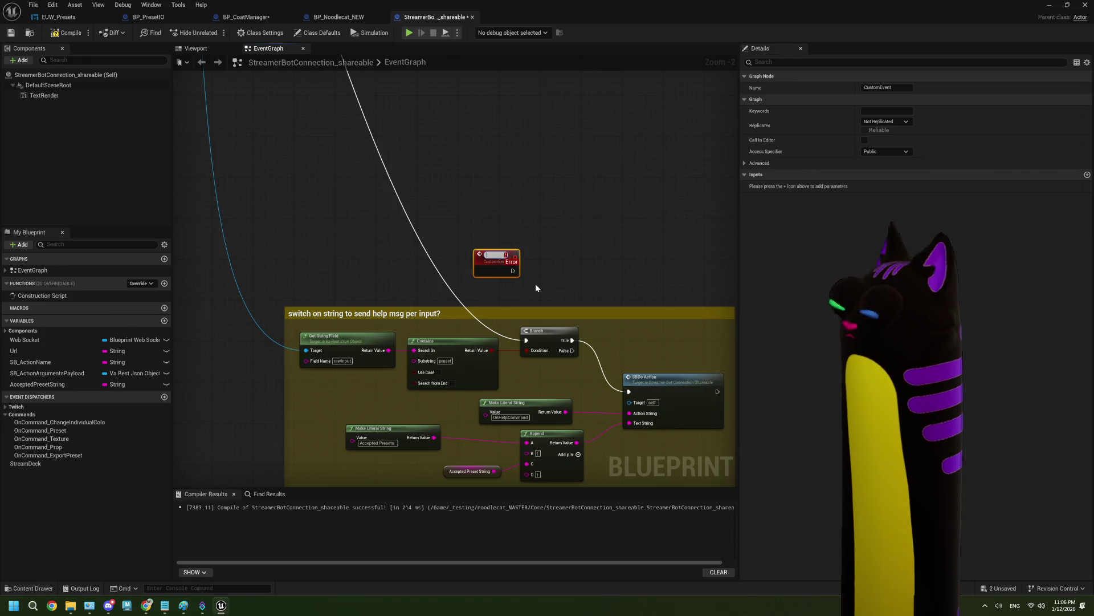
text(S)
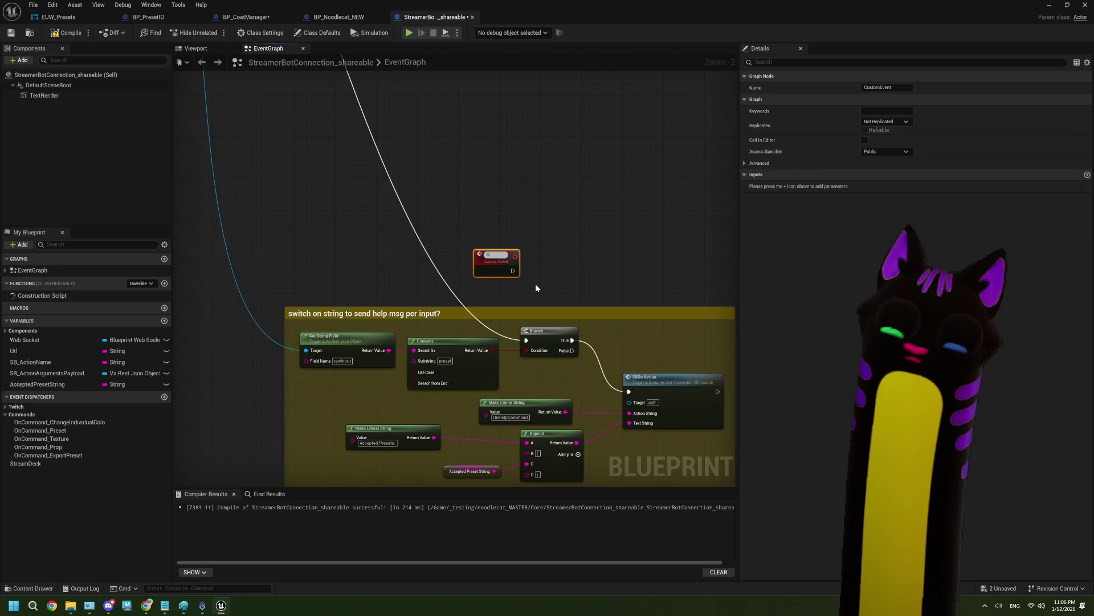
text(endMessageTo)
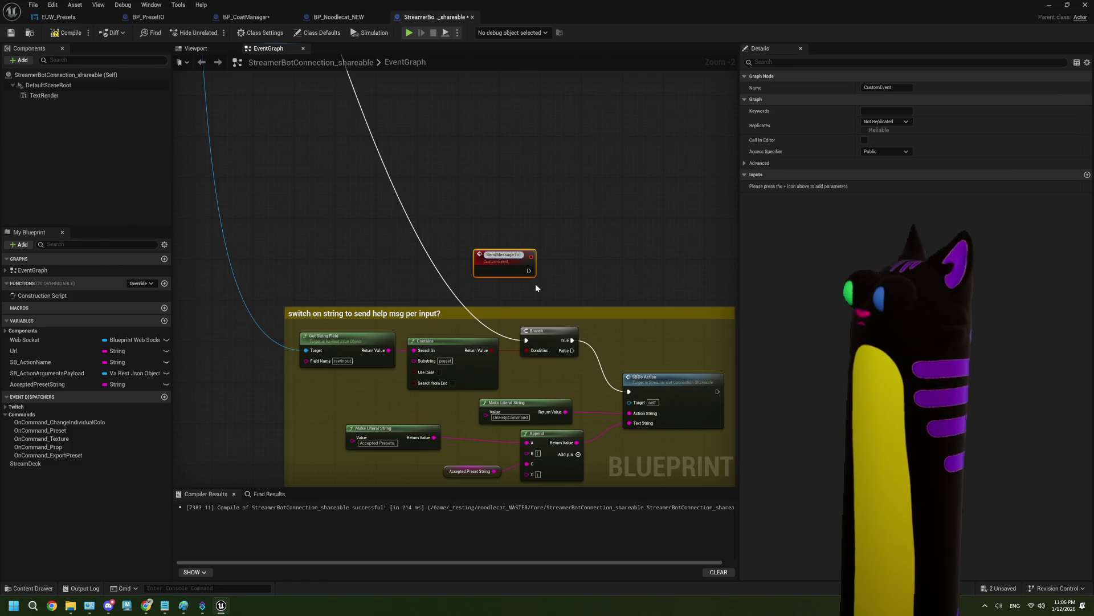
text(S)
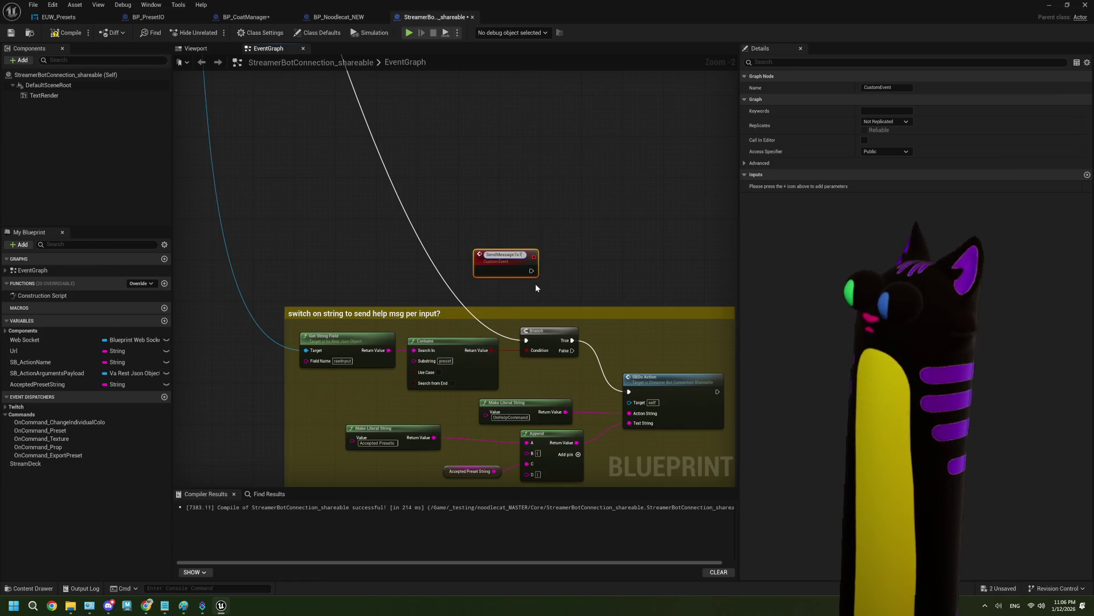
text(B)
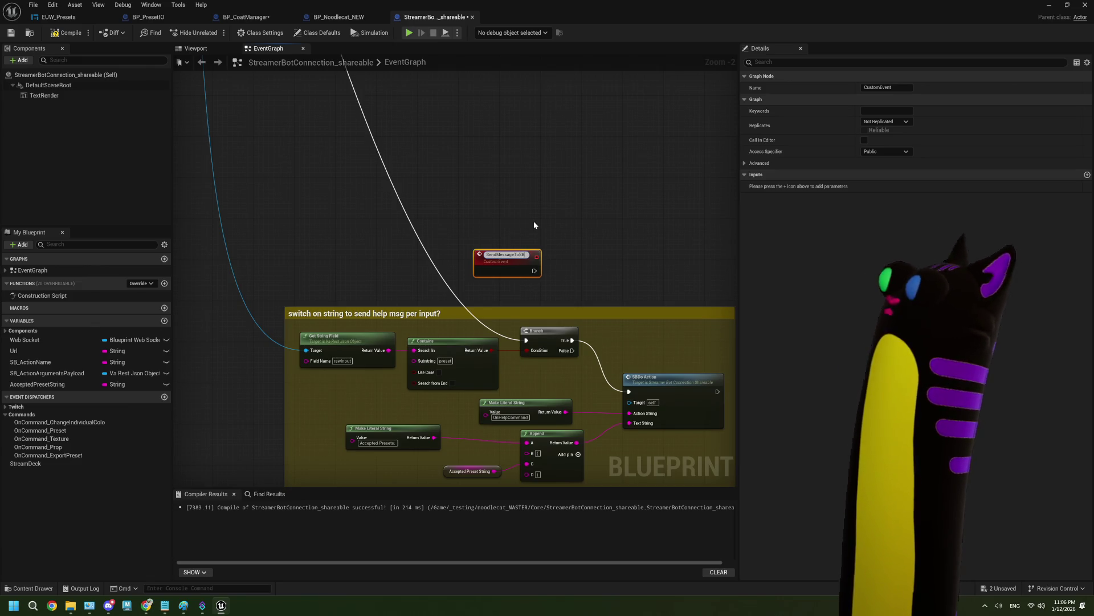
click(535, 224)
Select the existing SBDo Action call and clear graph space beside SendMessageToSB for it
scroll(539, 245, down, 3)
scroll(509, 297, up, 2)
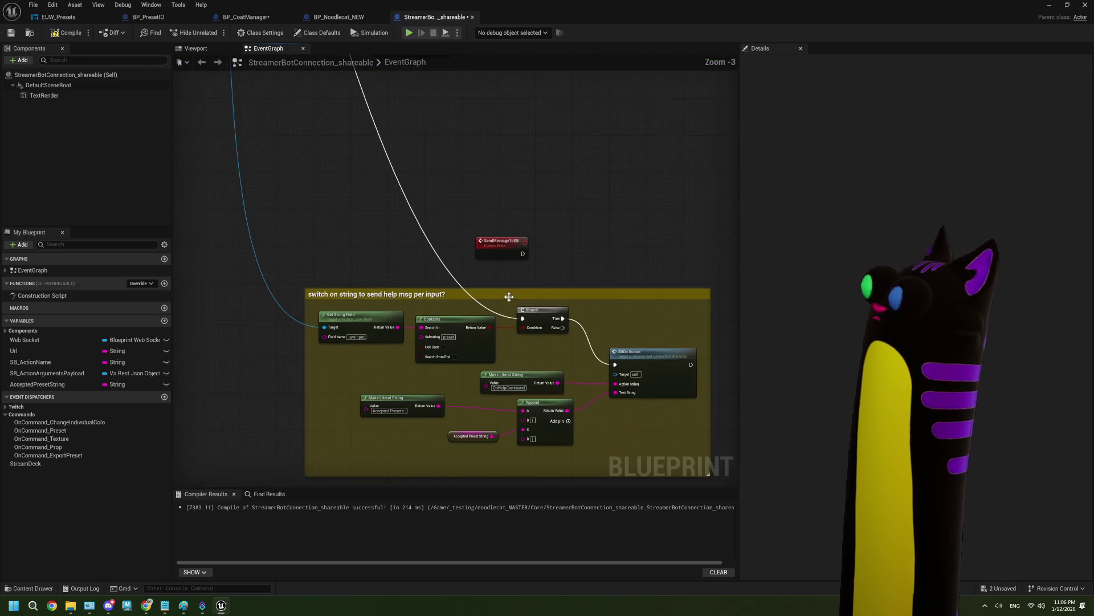
scroll(509, 296, down, 1)
scroll(429, 383, up, 1)
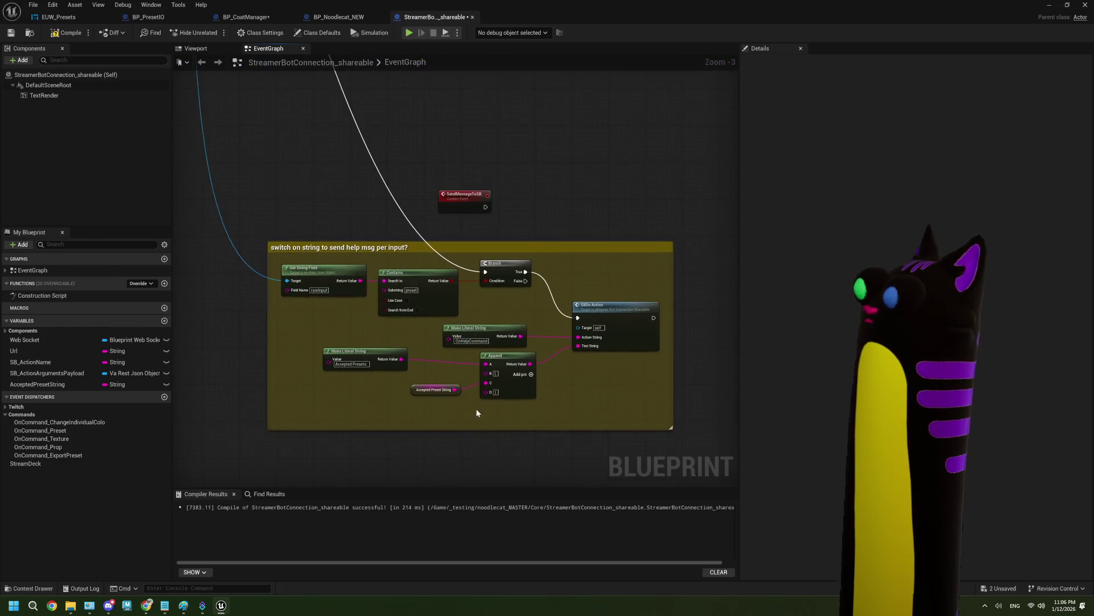
scroll(496, 398, up, 1)
scroll(448, 313, down, 1)
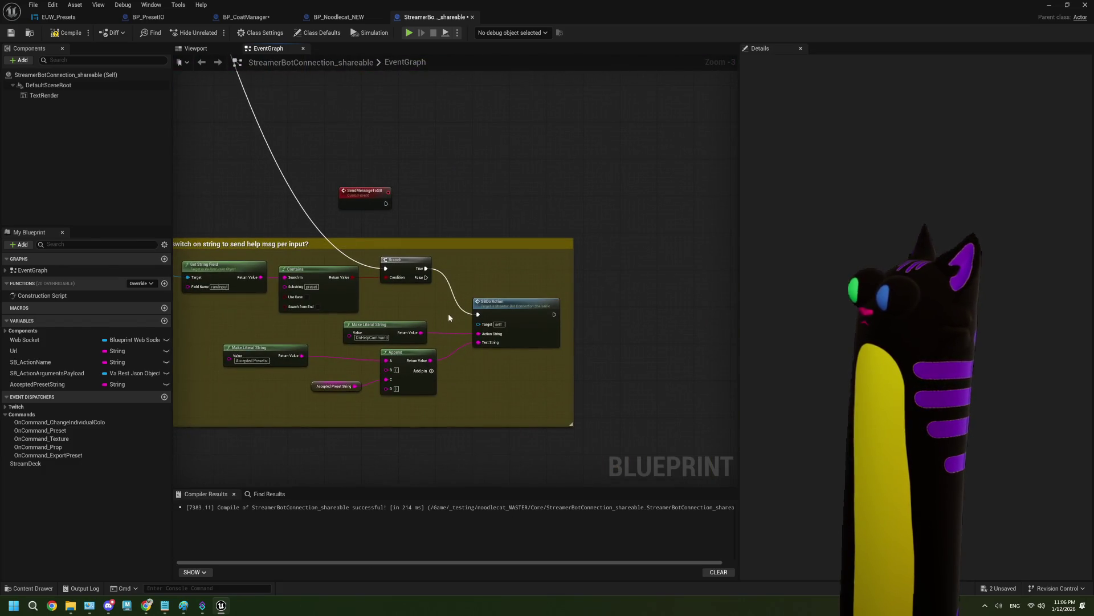
click(508, 301)
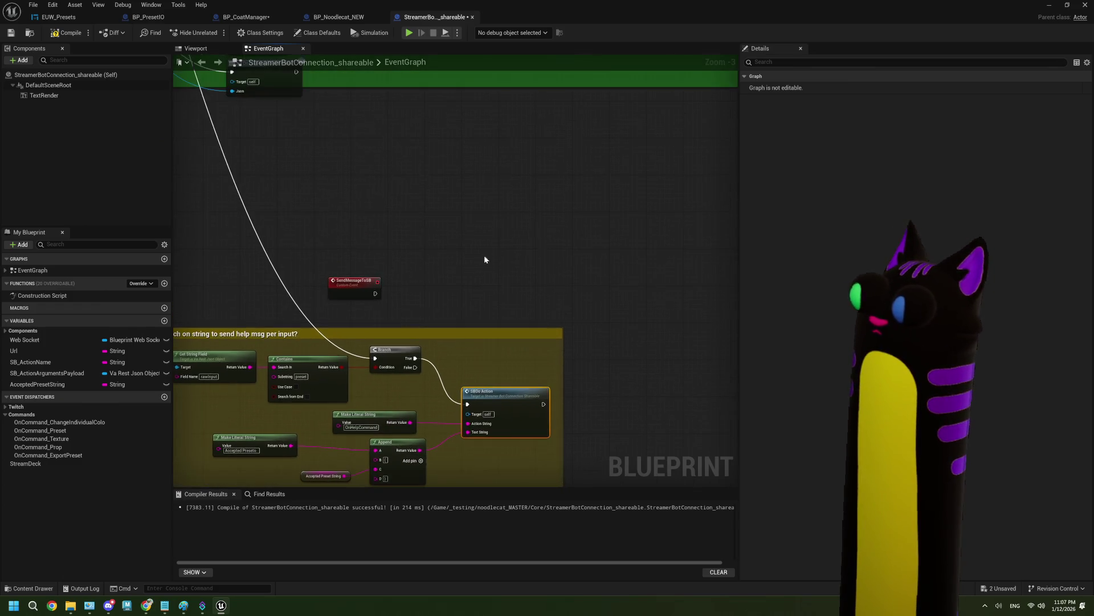
drag(365, 274, 428, 165)
click(430, 230)
Place an SBDo Action call near the event and set its Action String to SendMessageFromUE
right_click(431, 233)
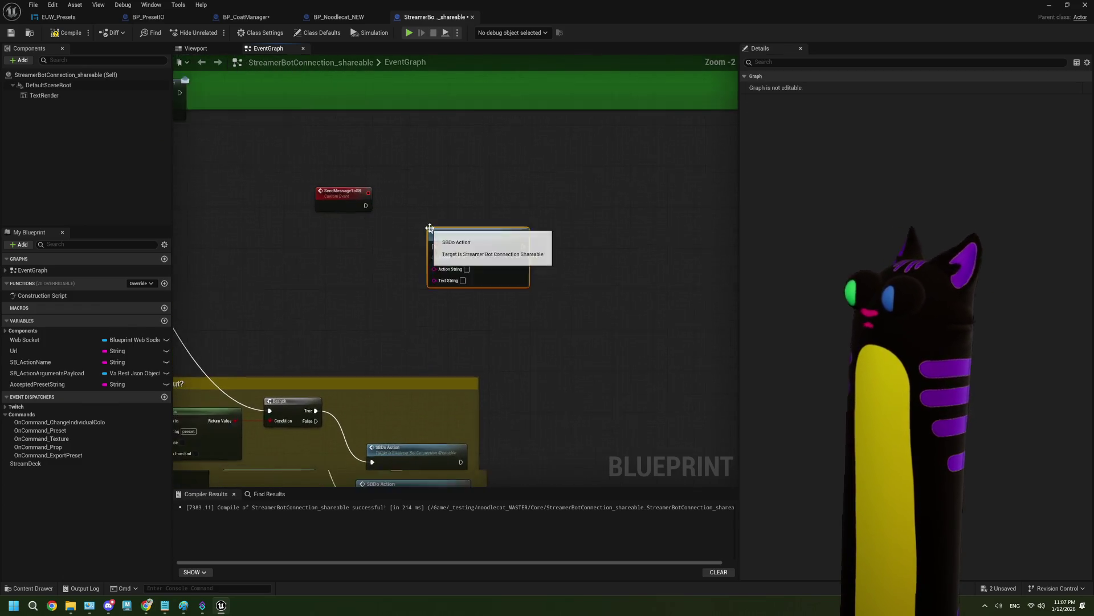
click(490, 261)
double_click(491, 261)
scroll(552, 294, down, 8)
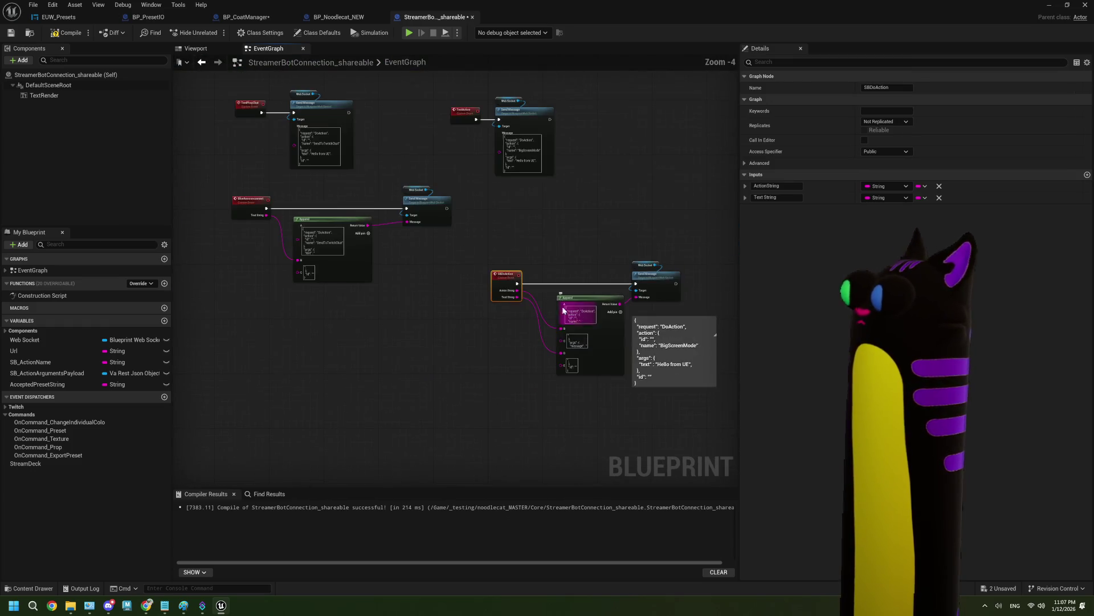
scroll(571, 316, up, 4)
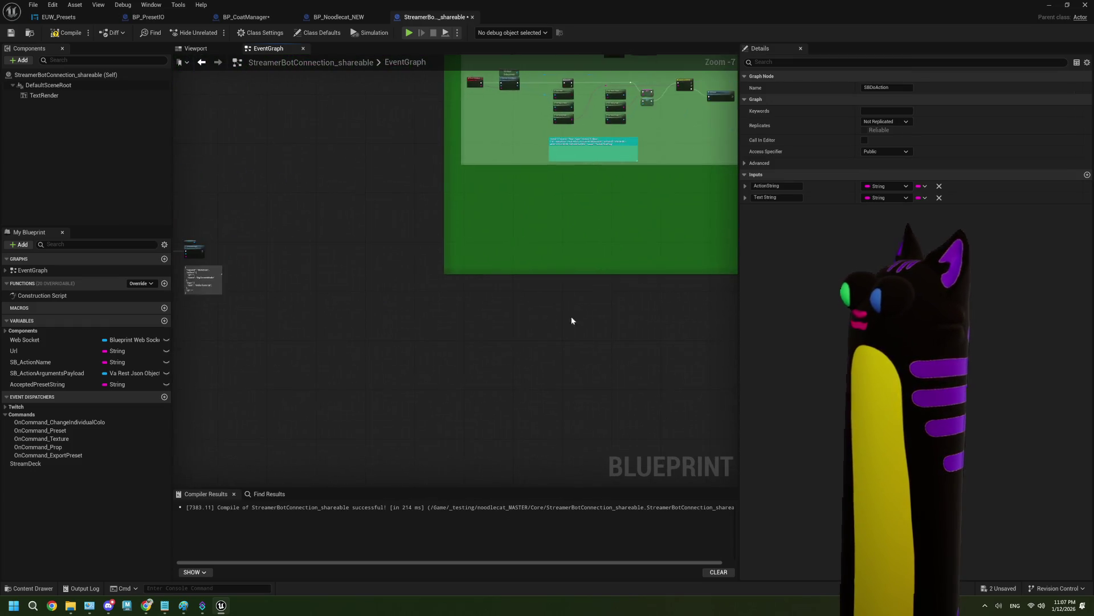
scroll(471, 310, up, 3)
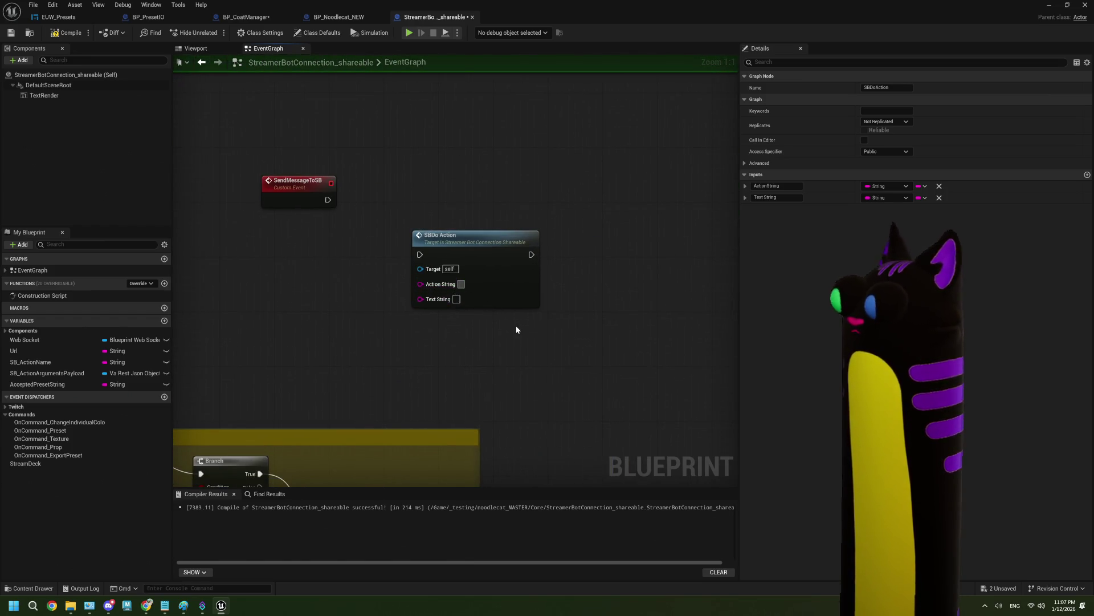
text(Send)
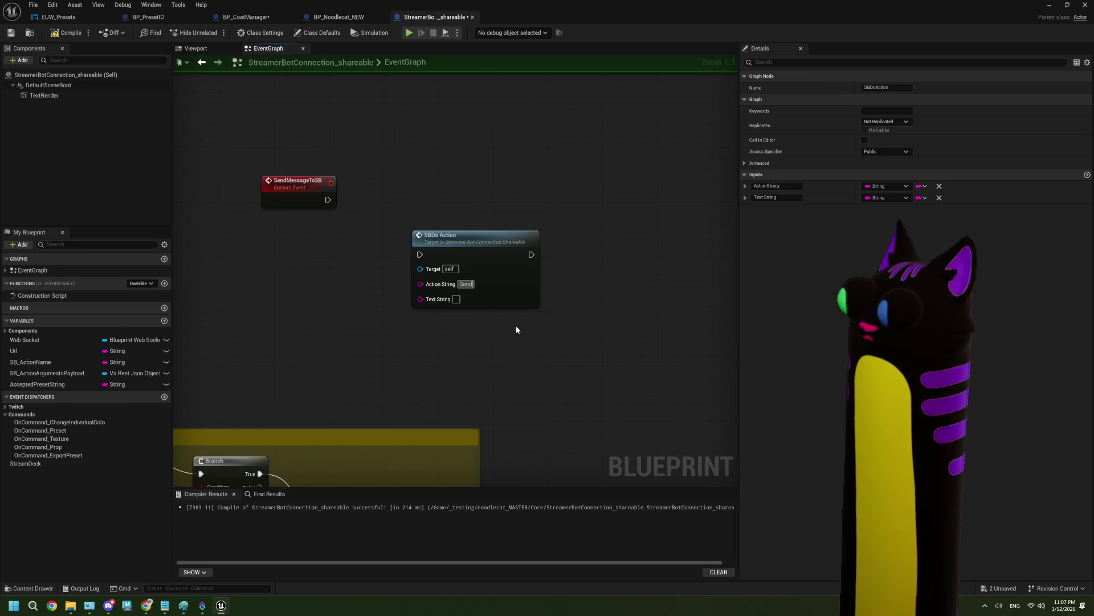
text(MessageFrom)
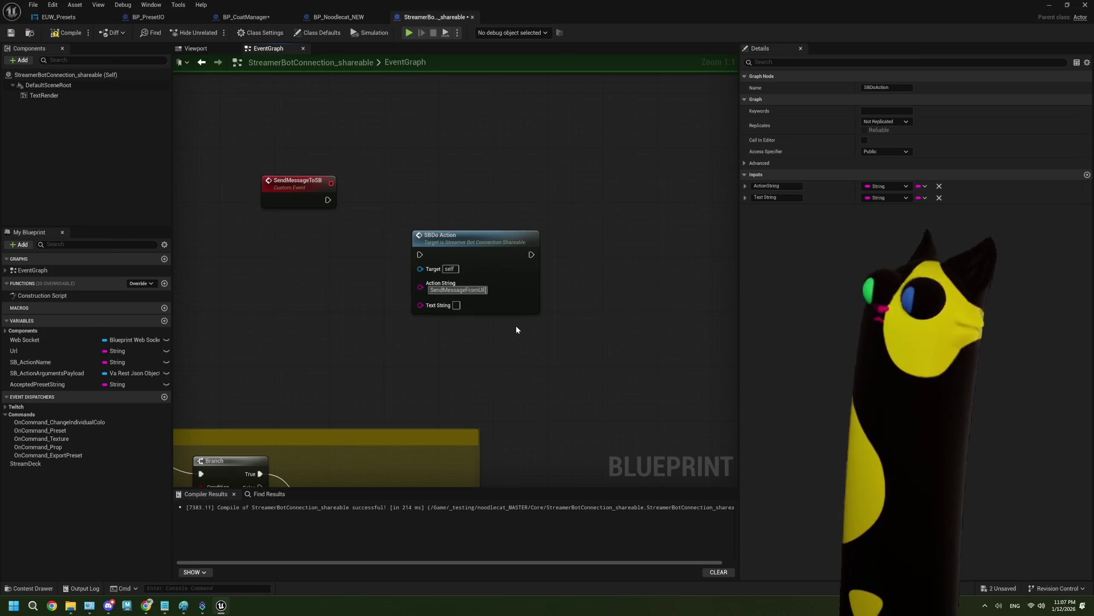
text(UE)
click(328, 214)
Give SendMessageToSB a String input named Message String
click(302, 194)
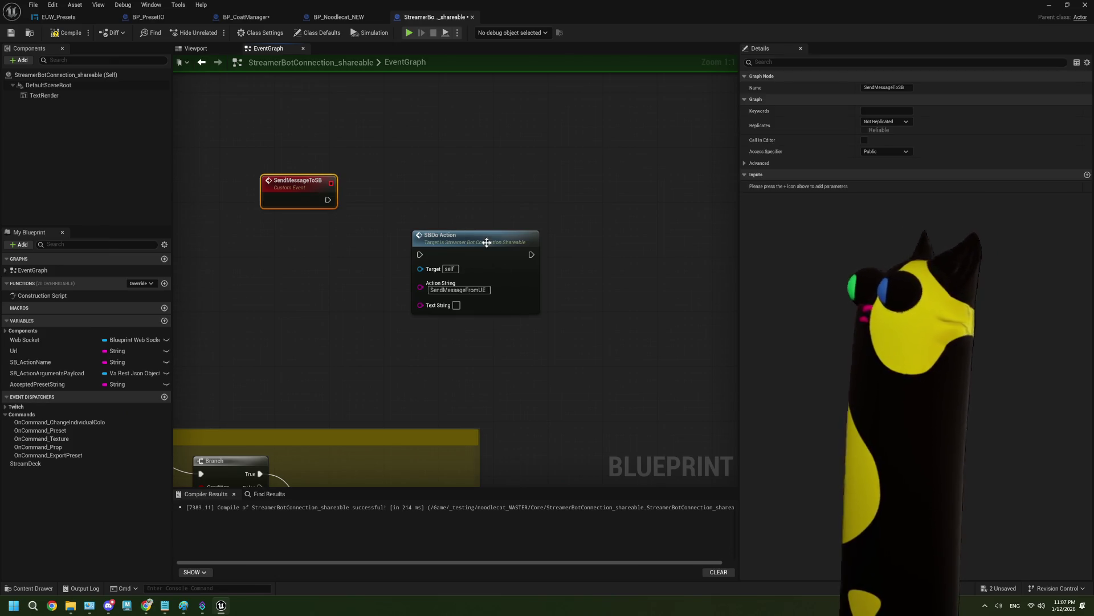
click(1086, 174)
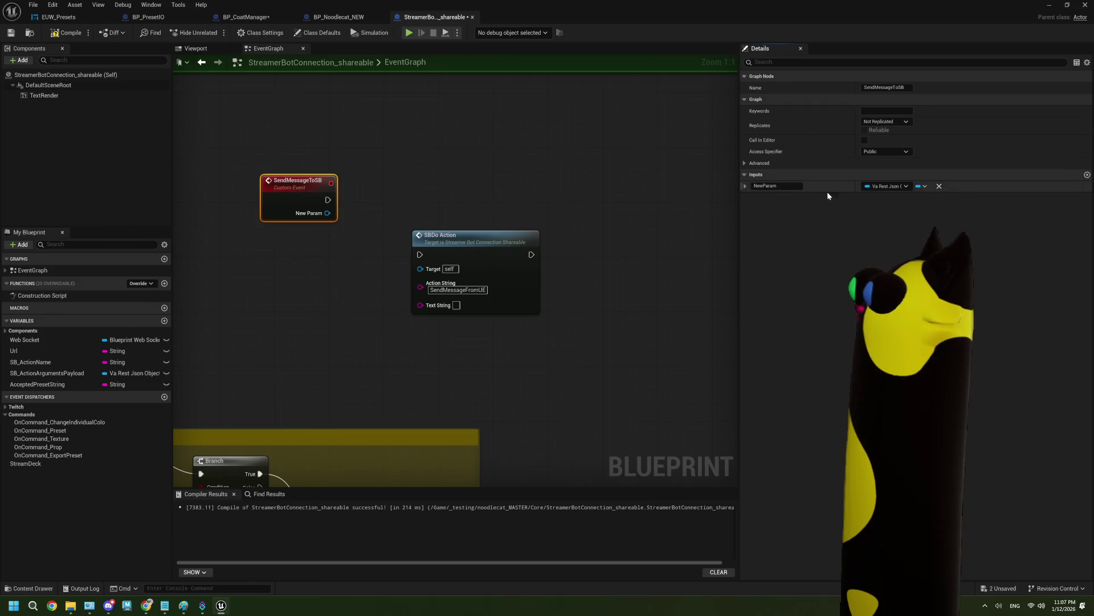
click(886, 185)
click(885, 260)
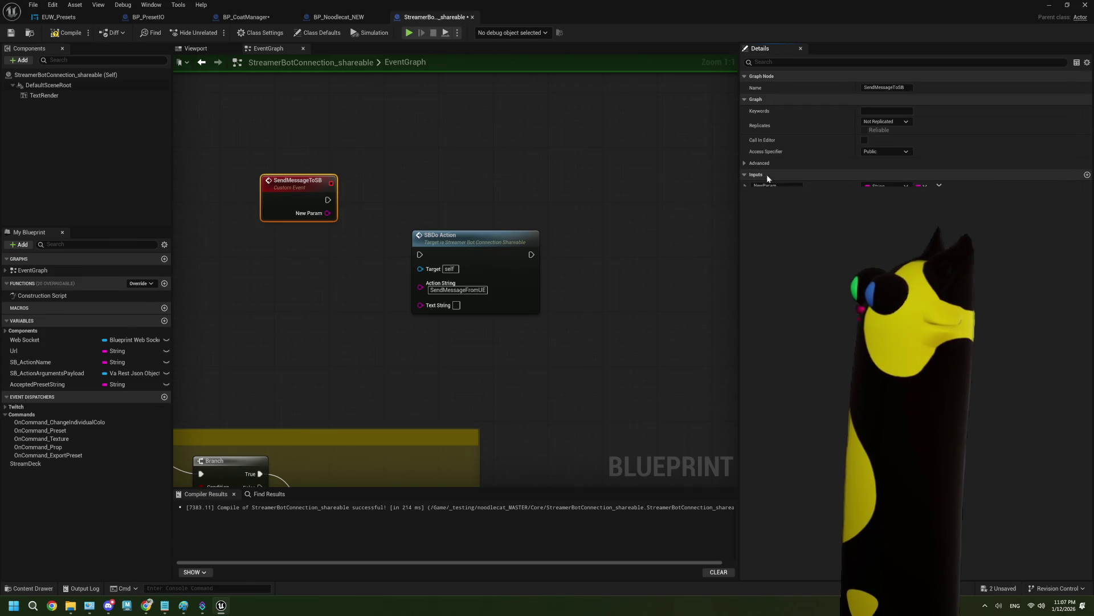
click(745, 186)
click(776, 186)
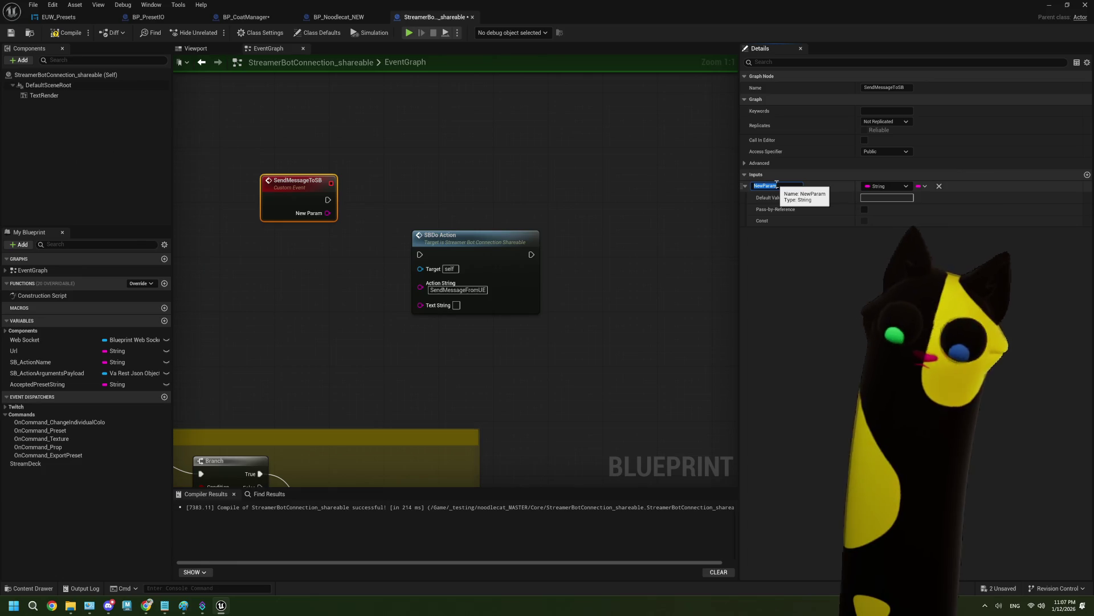
text(Message)
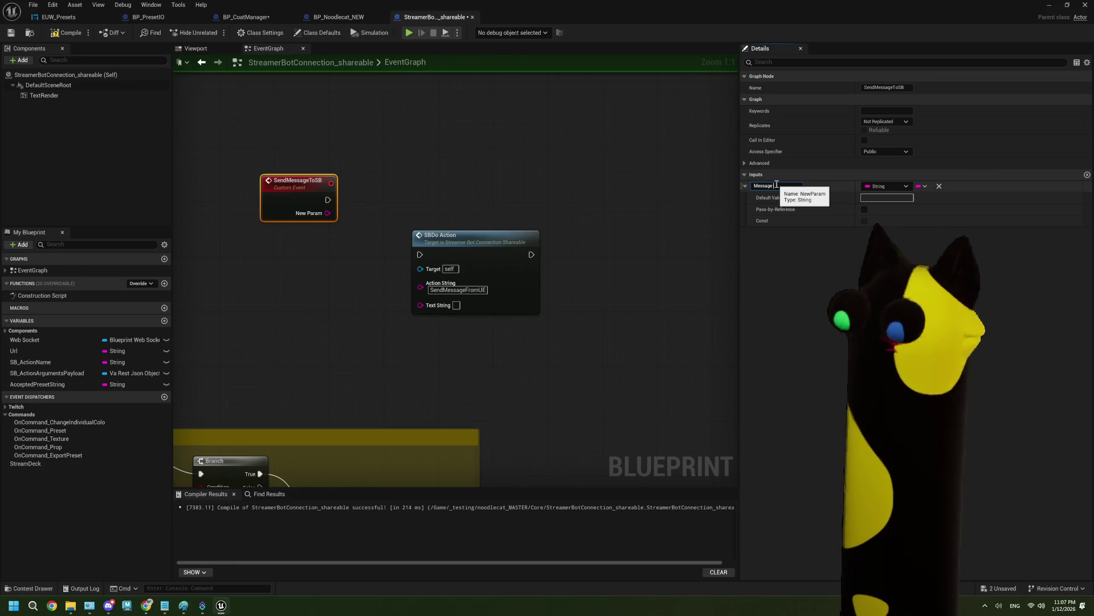
text( String)
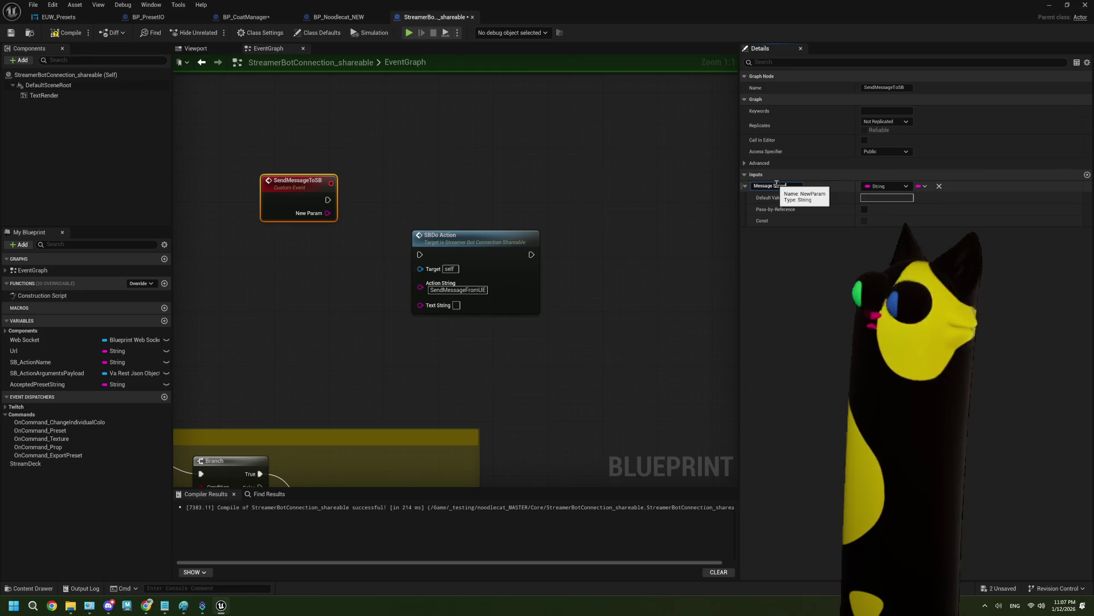
click(552, 353)
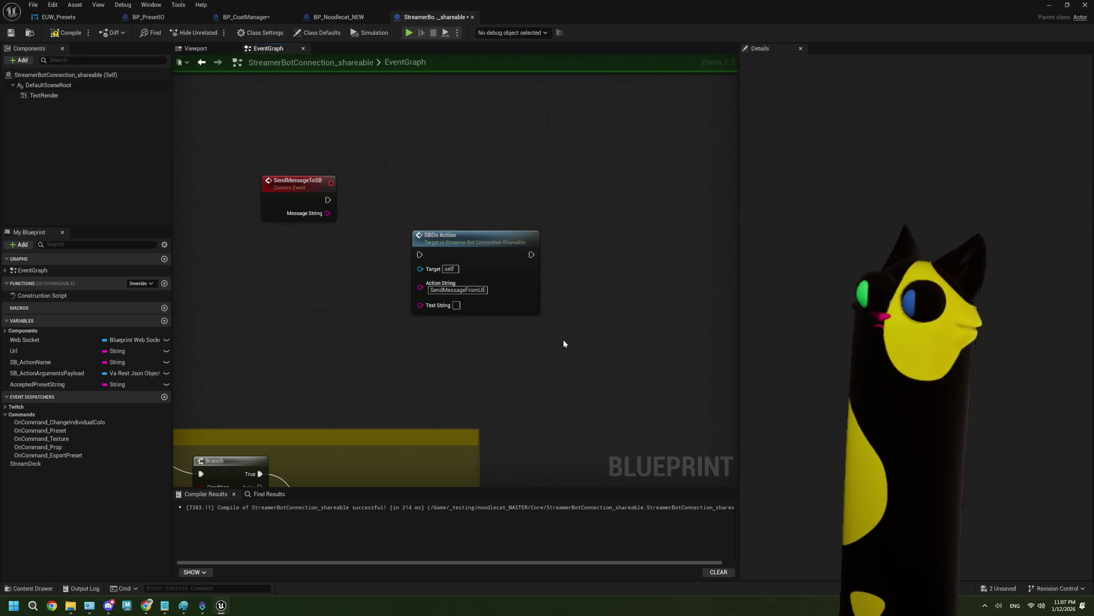
Wire SendMessageToSB's exec and Message String into SBDo Action's Text String, then compile and save
drag(327, 200, 422, 255)
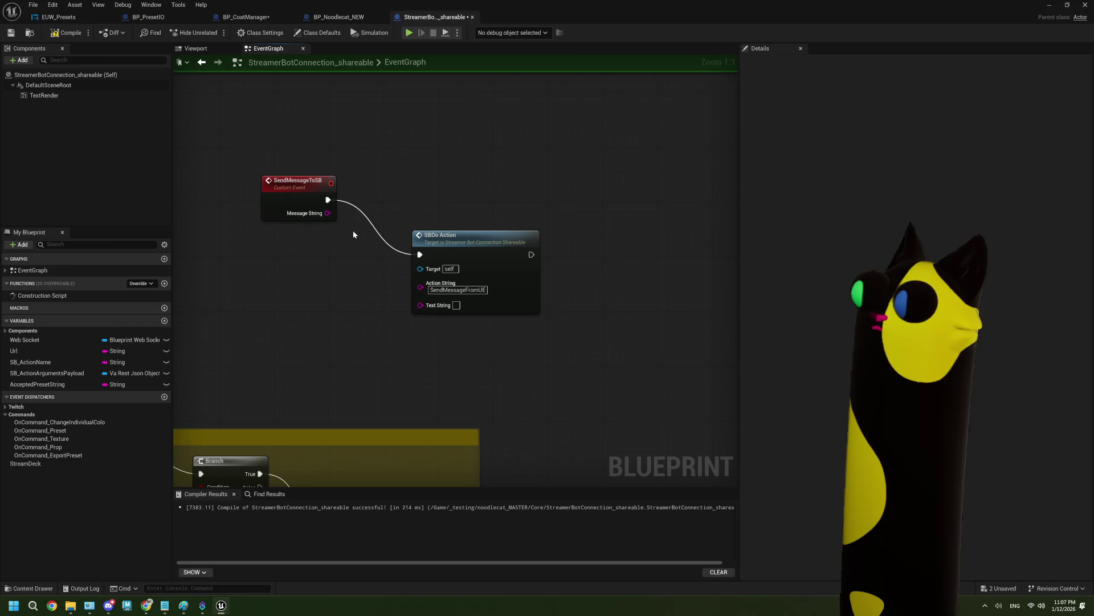
drag(327, 214, 420, 304)
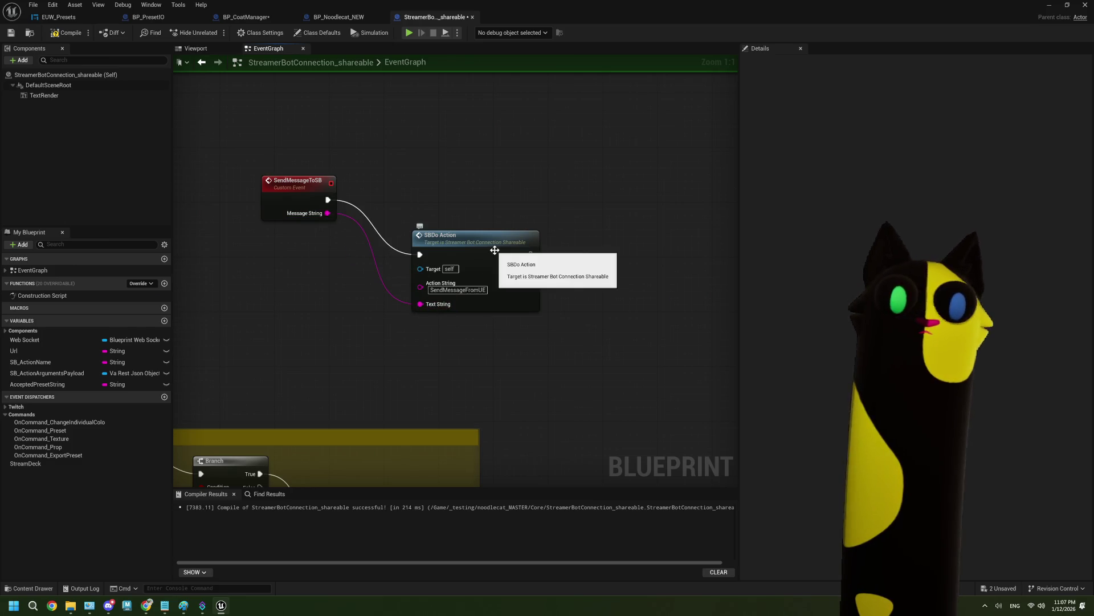
drag(495, 250, 448, 195)
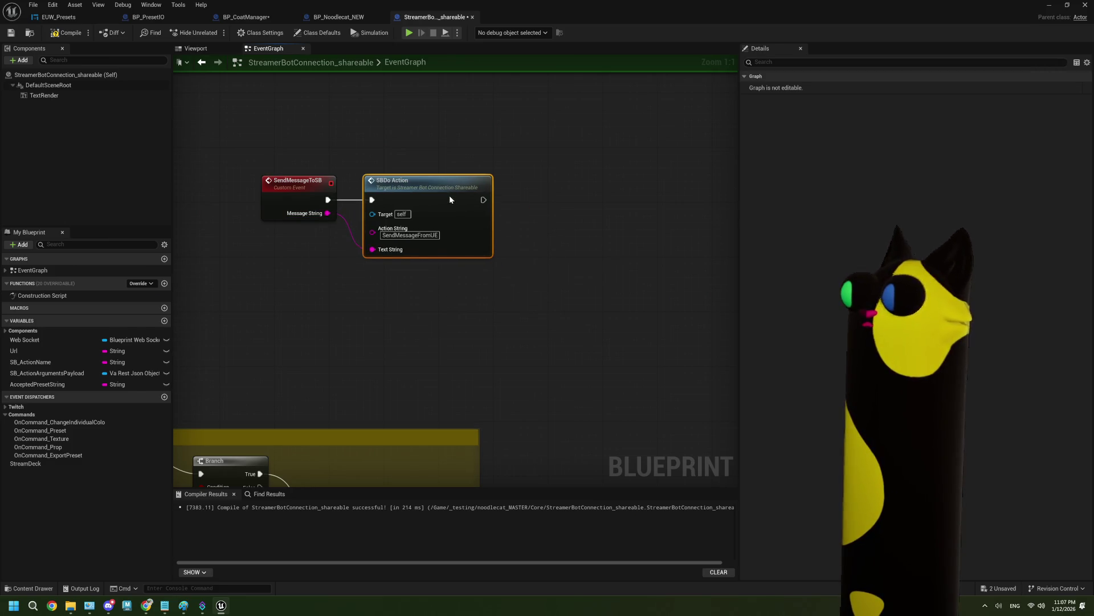
drag(425, 293, 438, 294)
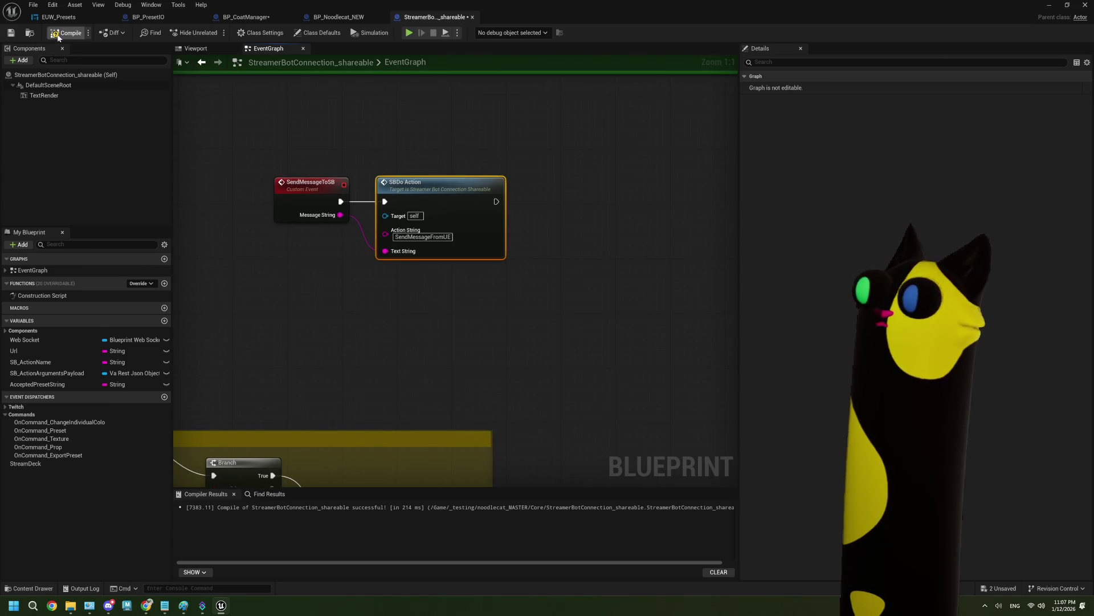
click(11, 33)
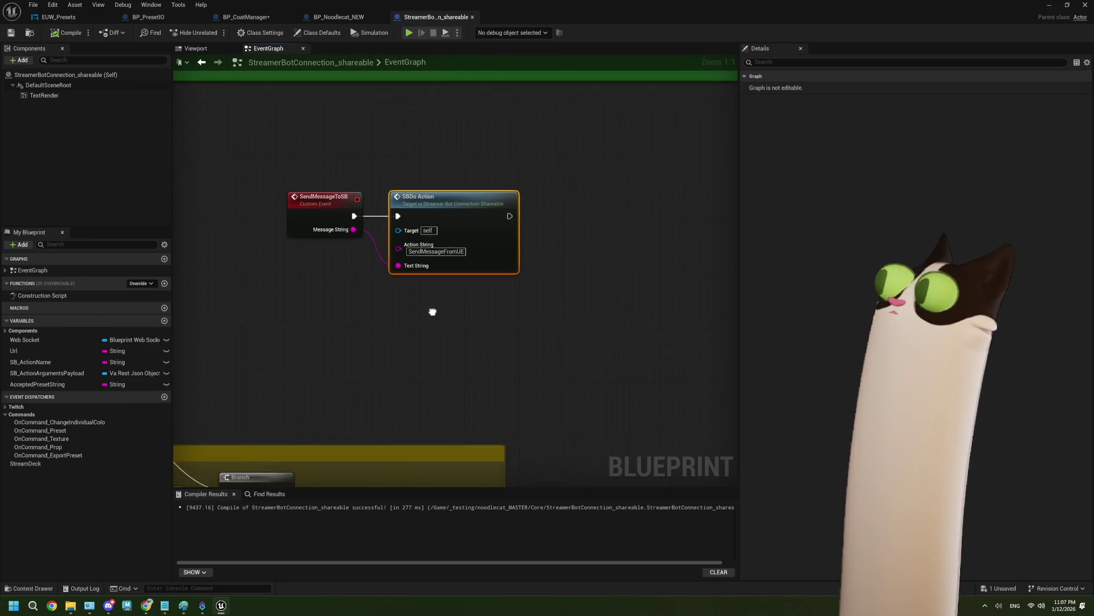
Return to the SendMessageToSB event and select the SendMessageFromUE action name text
scroll(431, 309, down, 1)
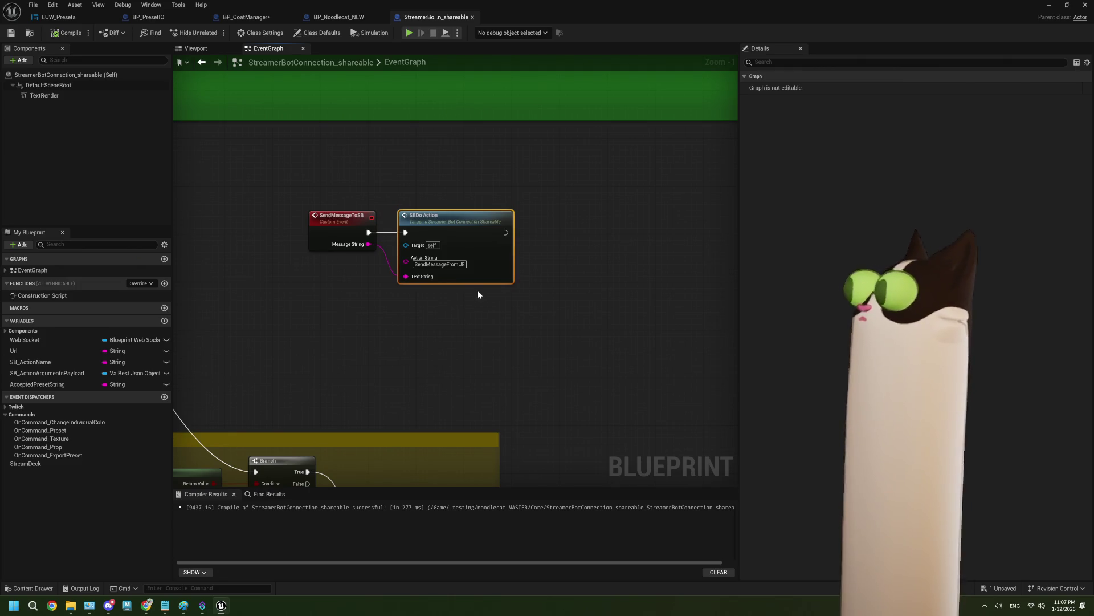
mouse_move(478, 294)
mouse_down()
mouse_move(415, 313)
mouse_move(462, 300)
mouse_up()
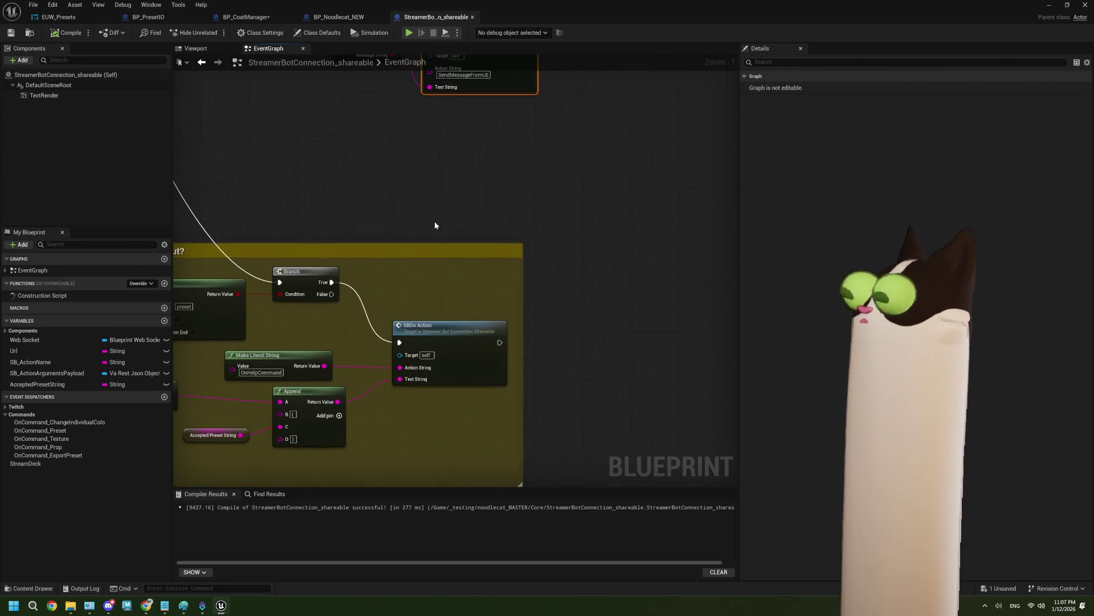
drag(434, 225, 434, 329)
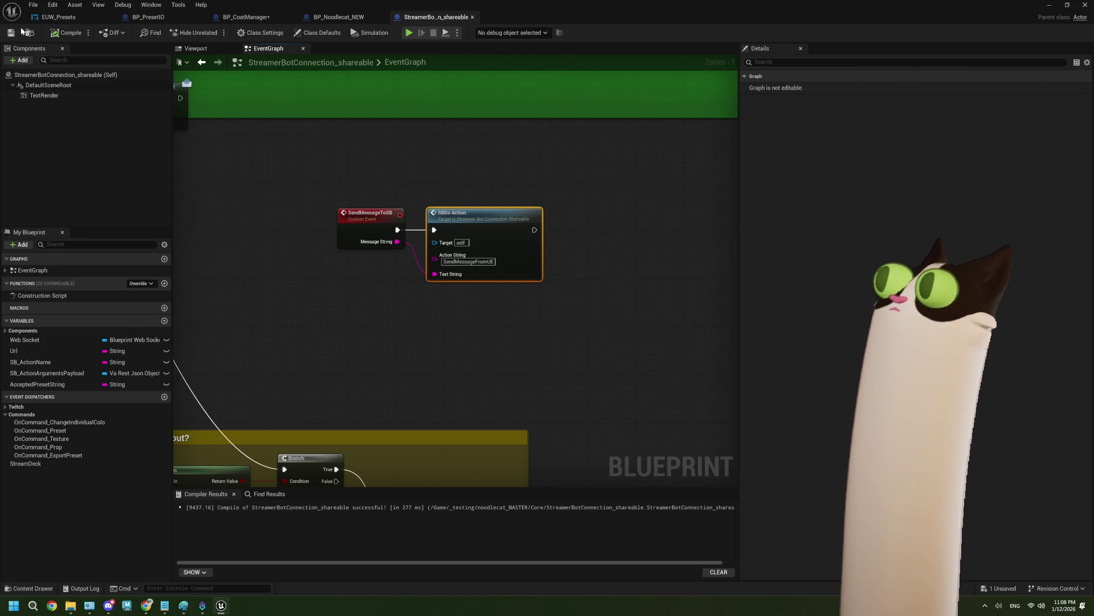
click(470, 261)
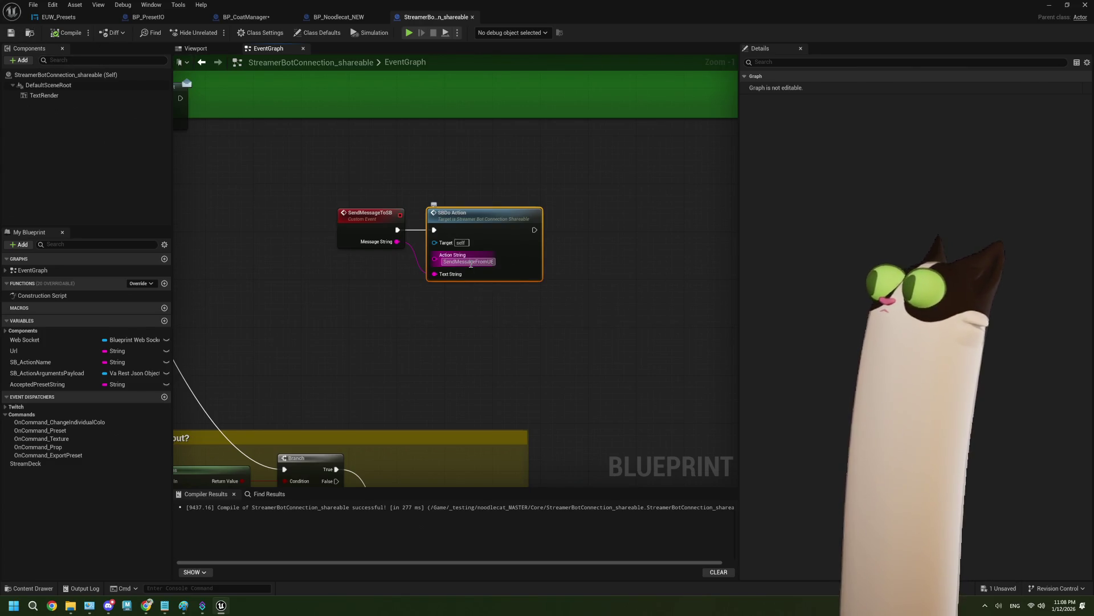
Duplicate the OnHelpCommand action in Streamer.bot's Actions list
click(204, 605)
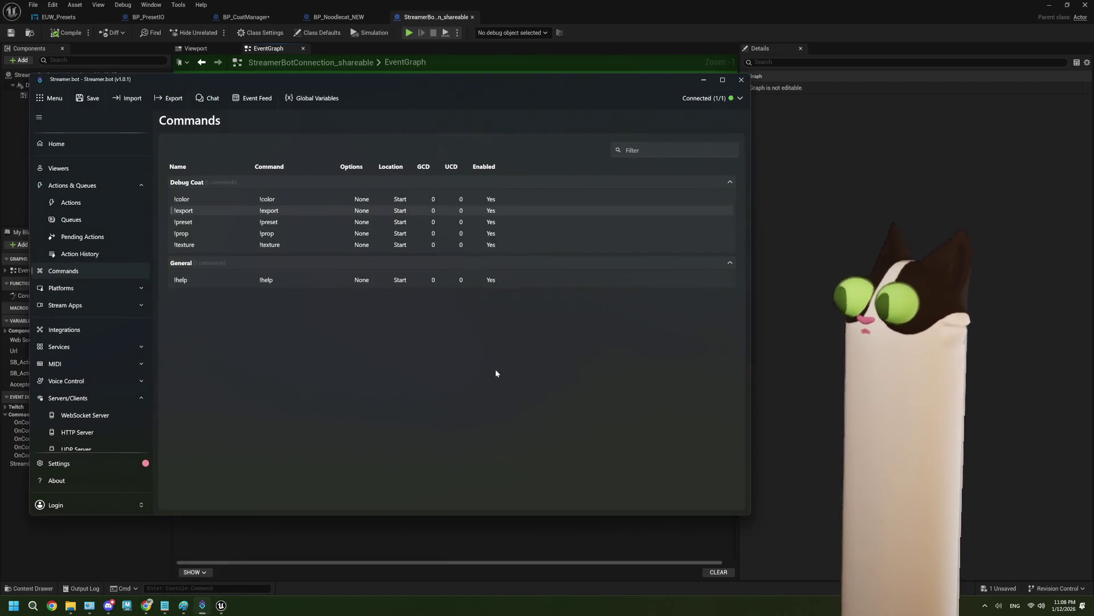
click(78, 205)
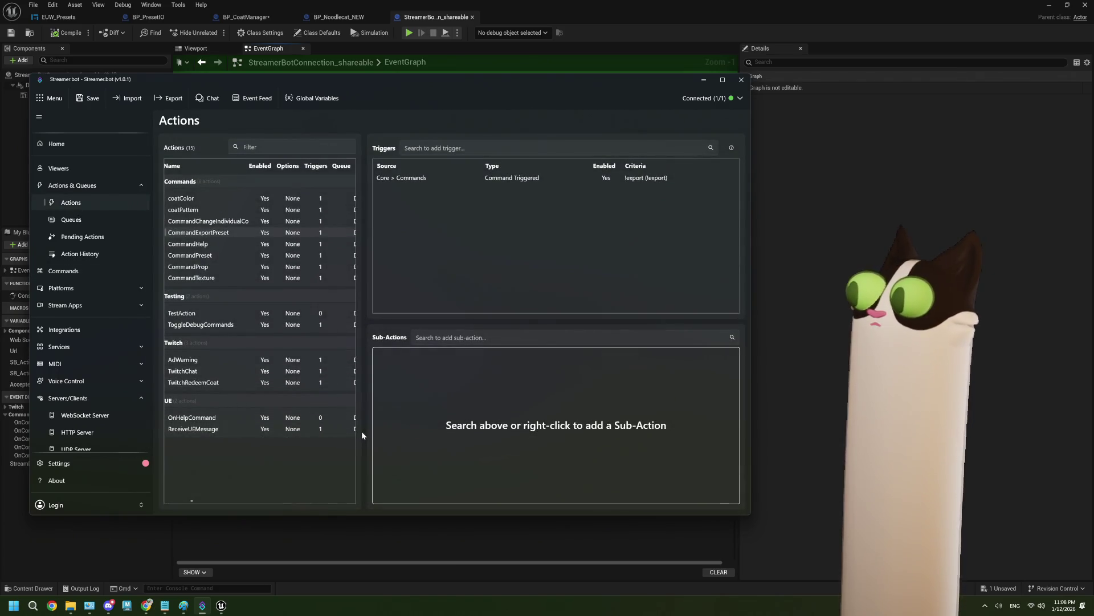
drag(362, 423, 402, 423)
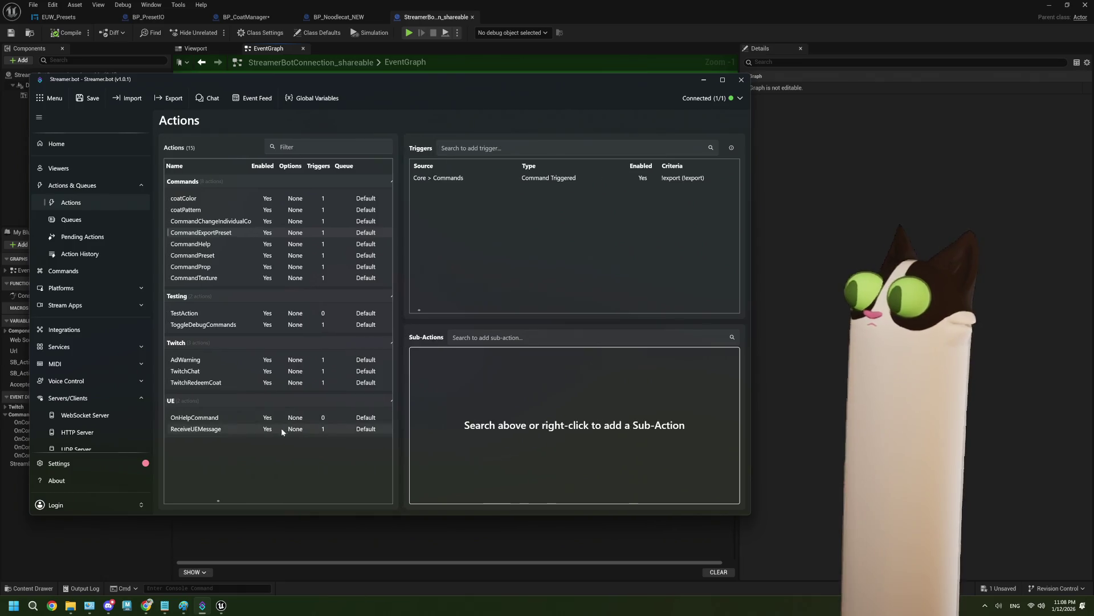
click(242, 416)
right_click(242, 416)
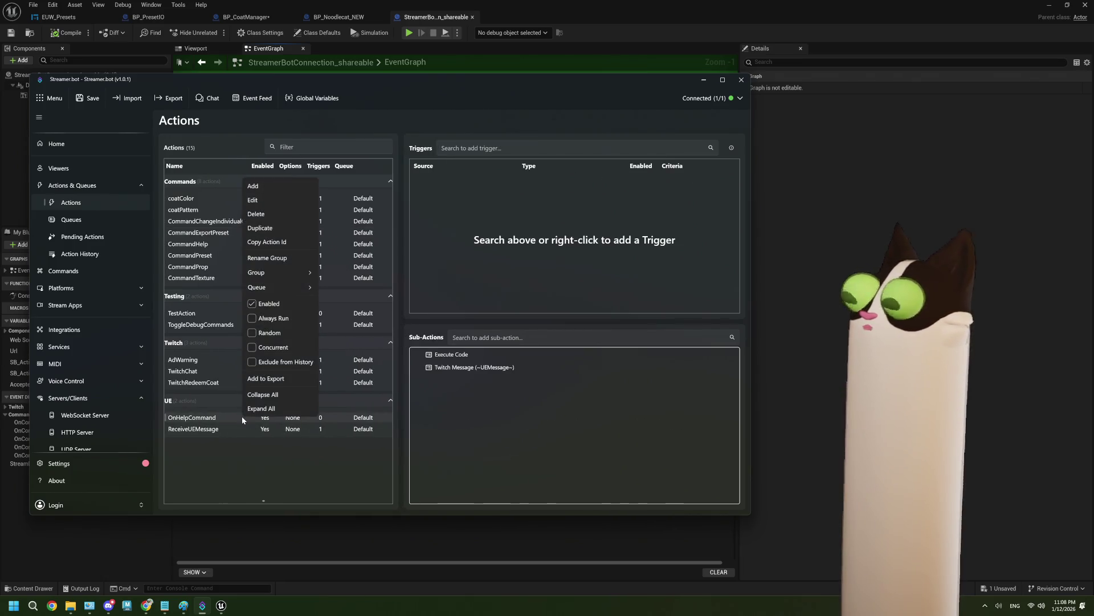
click(260, 228)
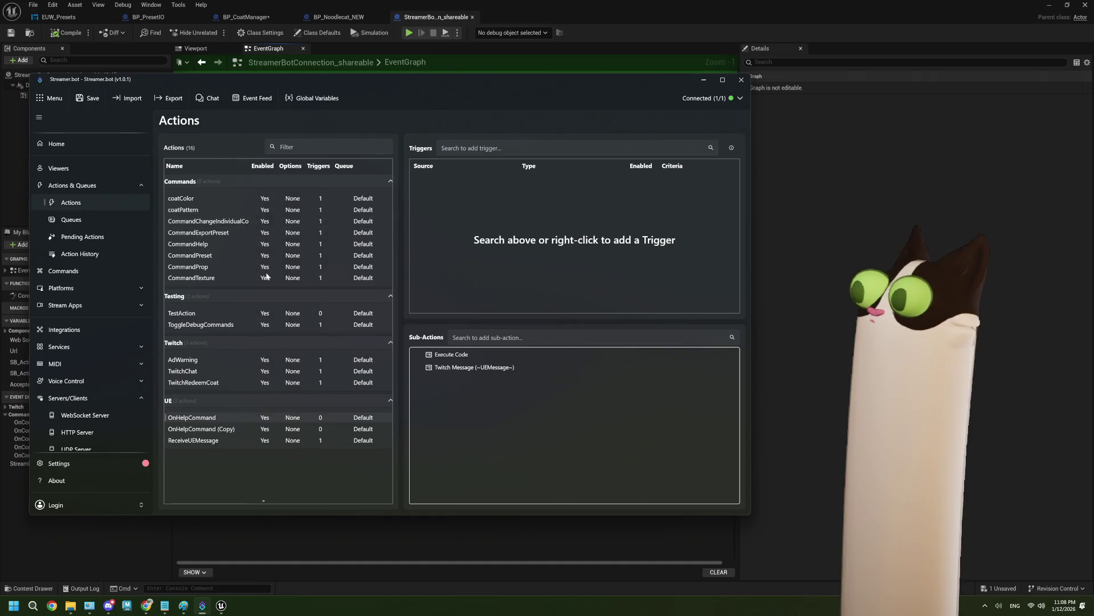
Rename the OnHelpCommand copy to SendMessageFromUE
click(230, 439)
right_click(227, 429)
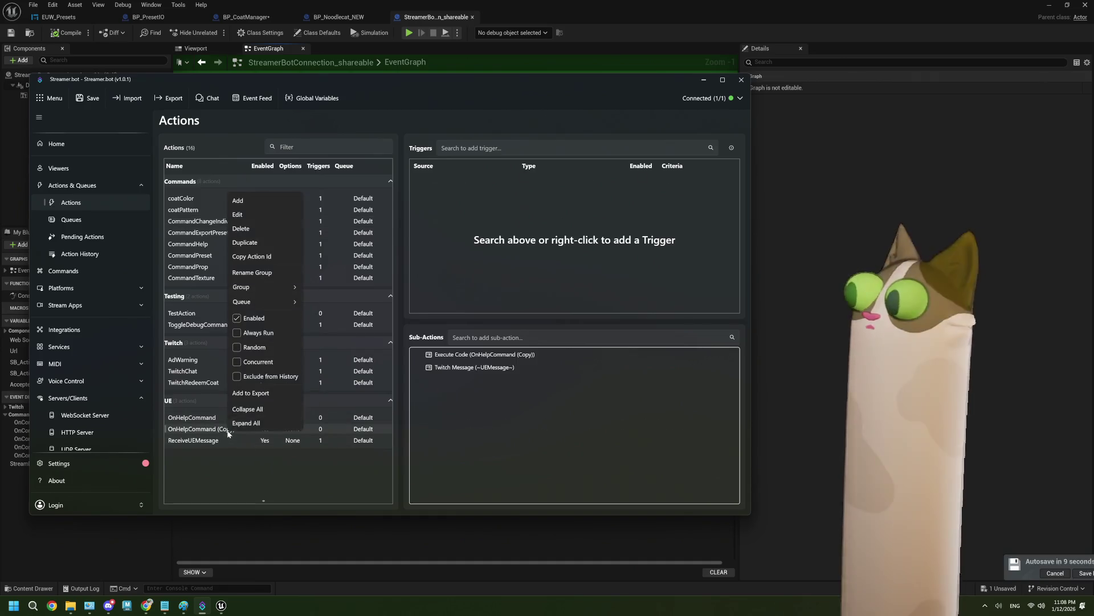
click(265, 213)
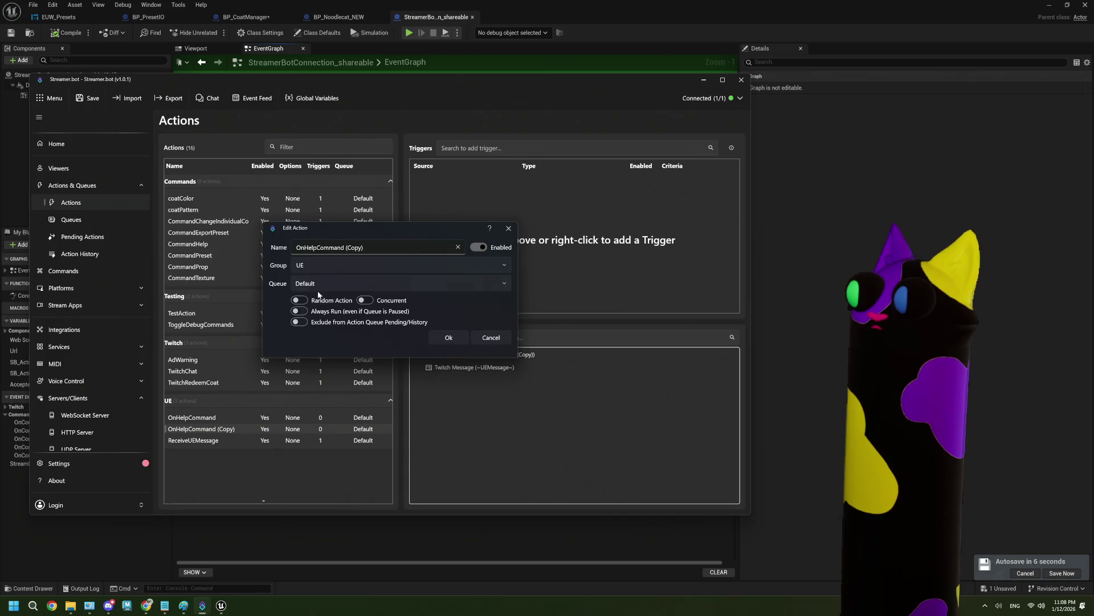
triple_click(372, 248)
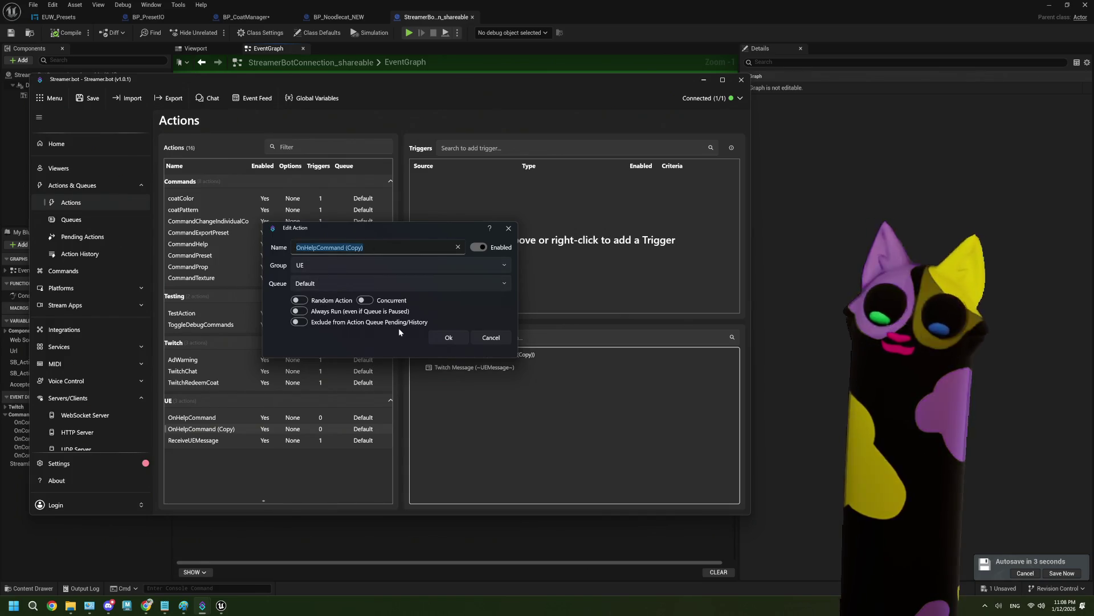
text(SendMessageFromUE)
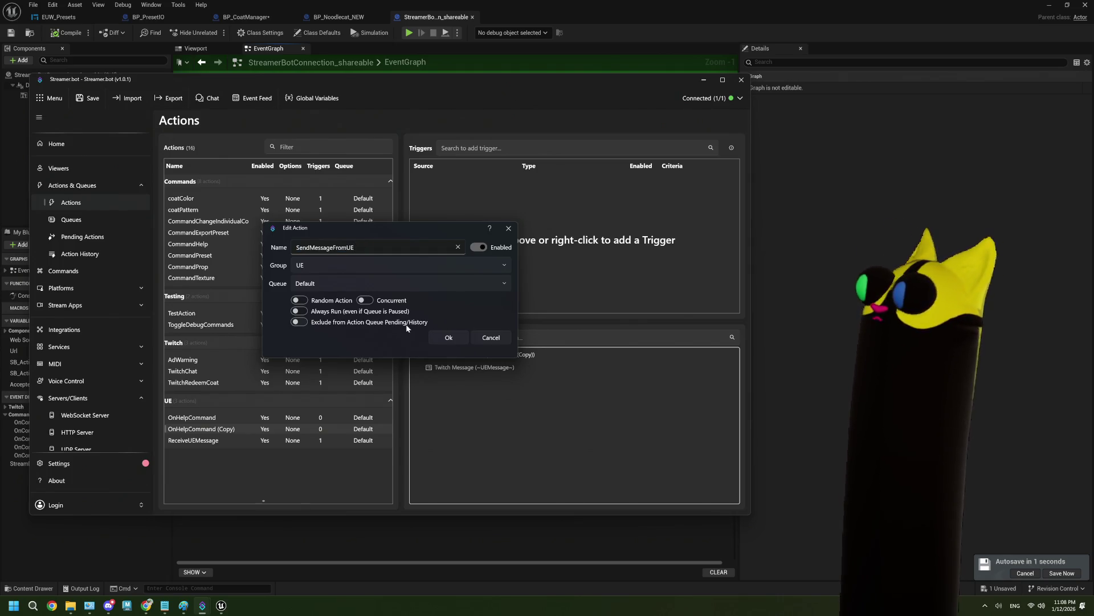
click(441, 338)
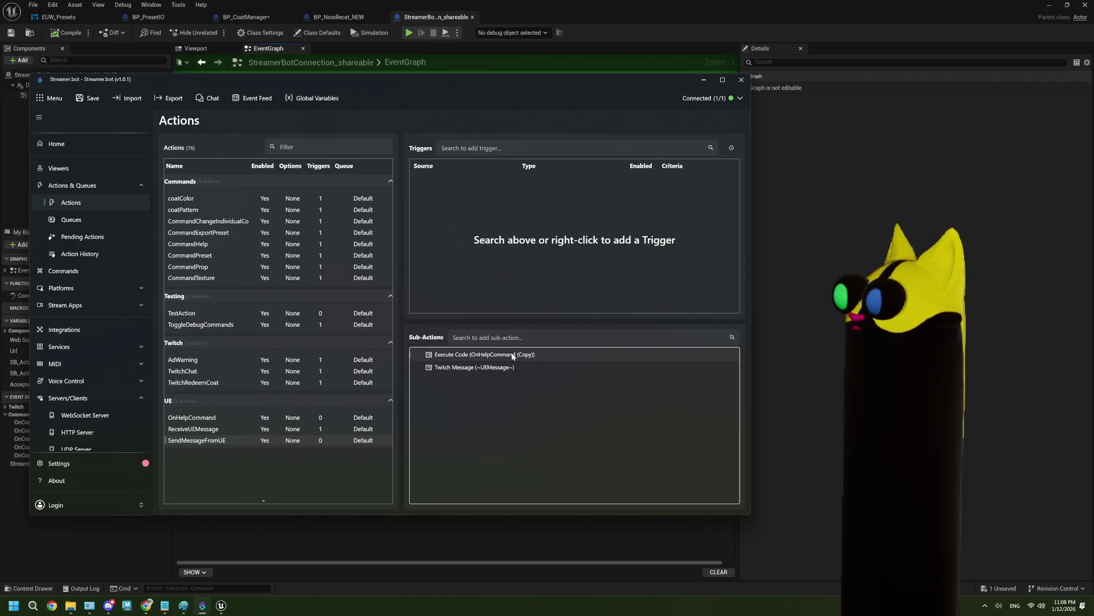
Check the copy's C# code sub-action, save Streamer.bot, and minimize it back to Unreal
double_click(449, 355)
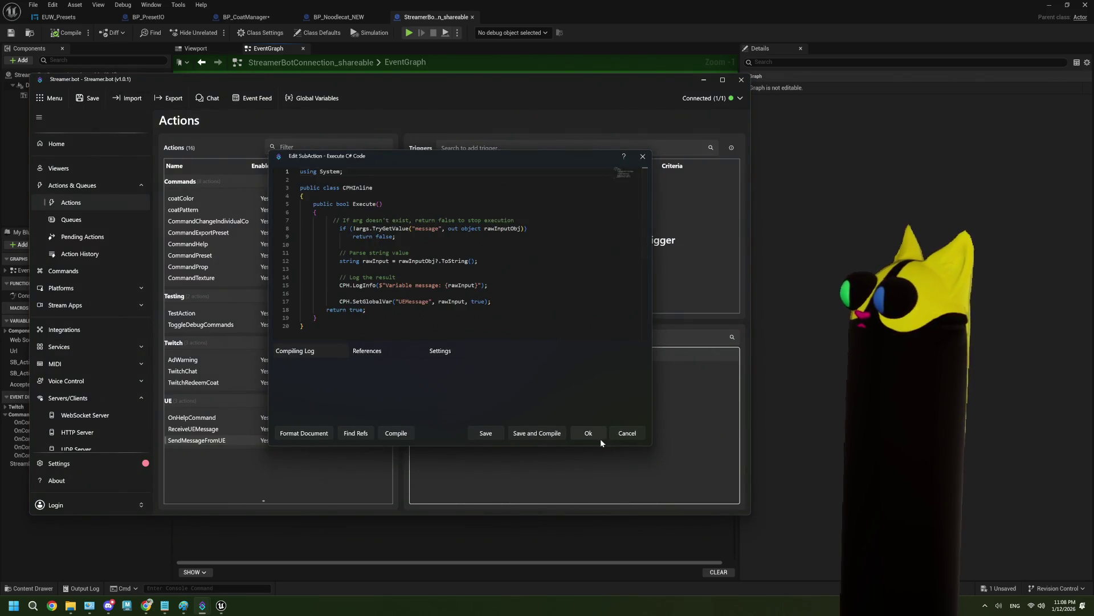
click(598, 433)
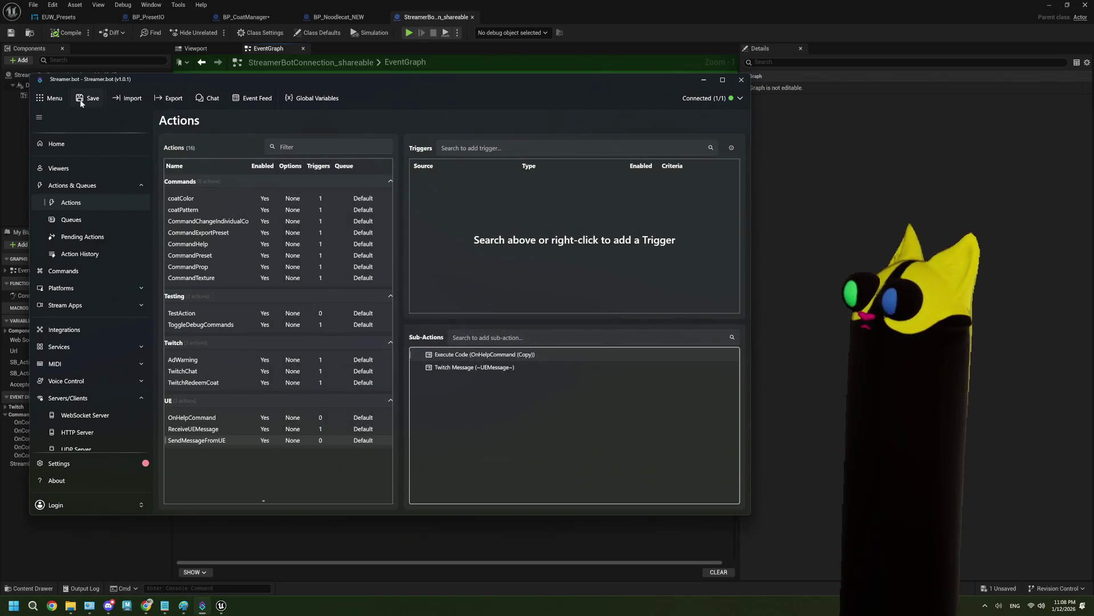
click(86, 99)
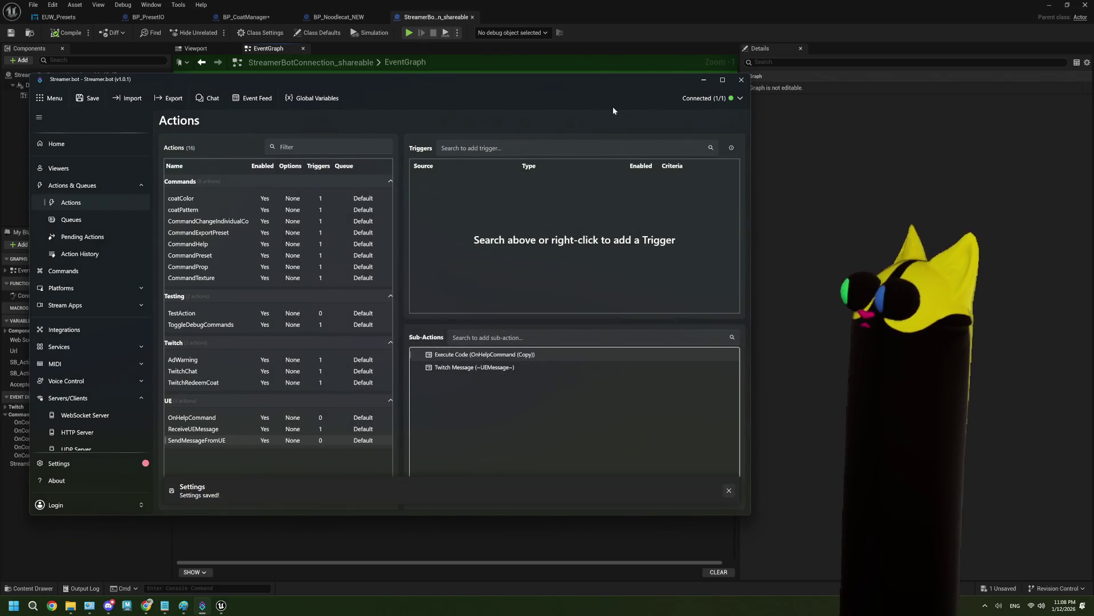
click(704, 80)
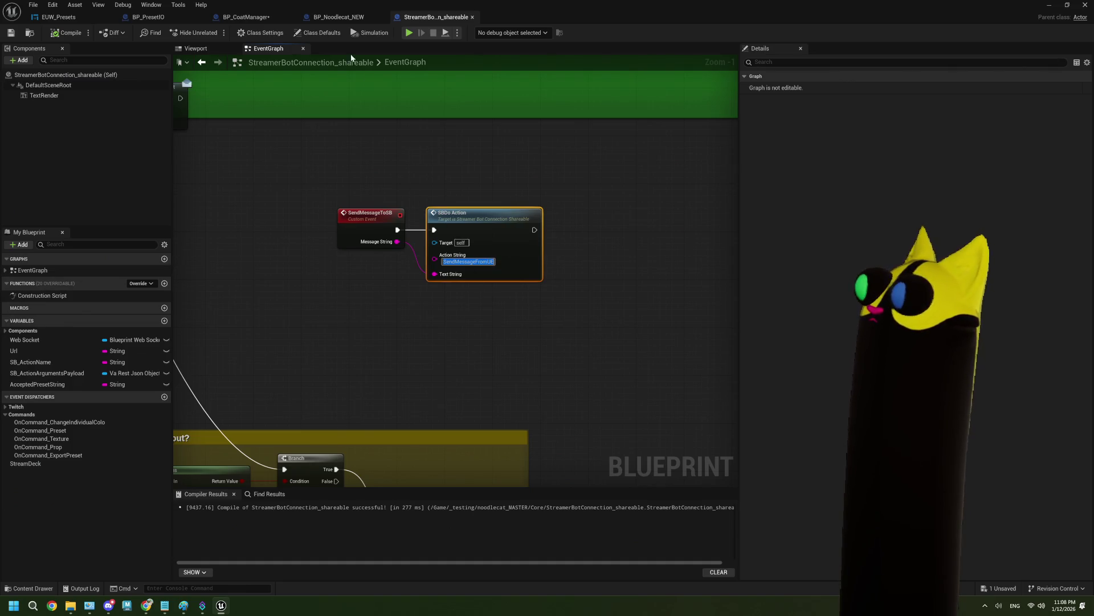
Look over the BP_CoatManager, BP_PresetIO and StreamerBotConnection_shareable graphs
click(252, 18)
click(149, 17)
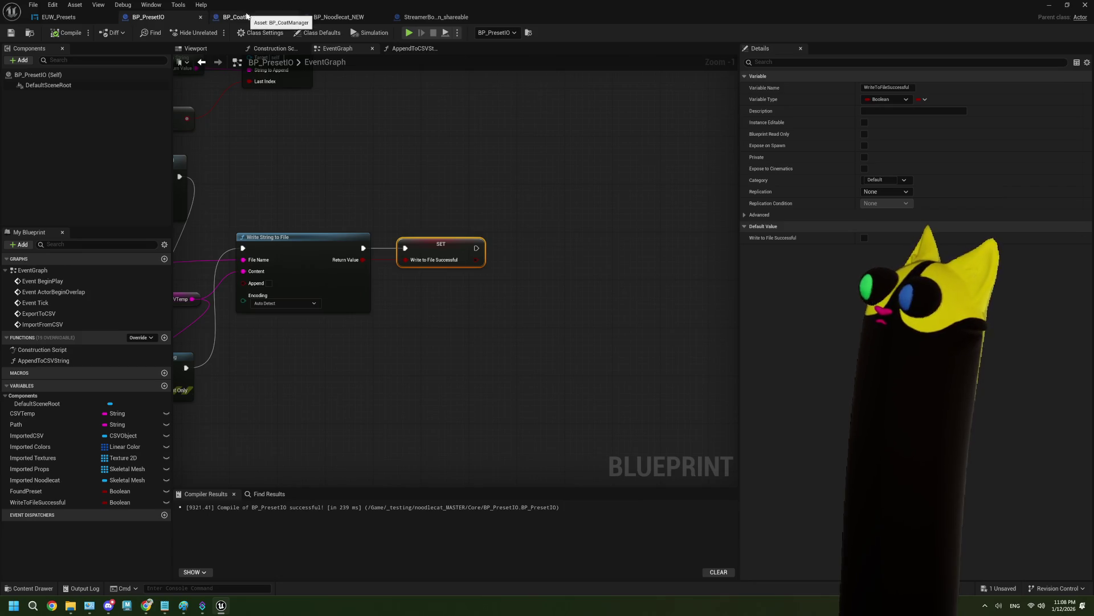
click(247, 17)
click(419, 17)
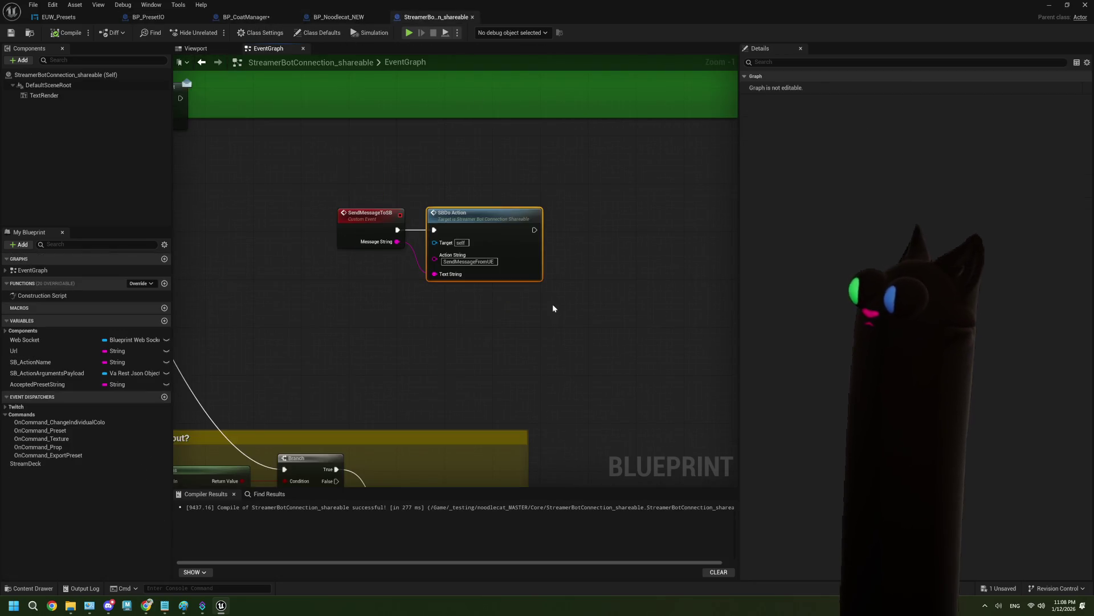
scroll(444, 324, down, 1)
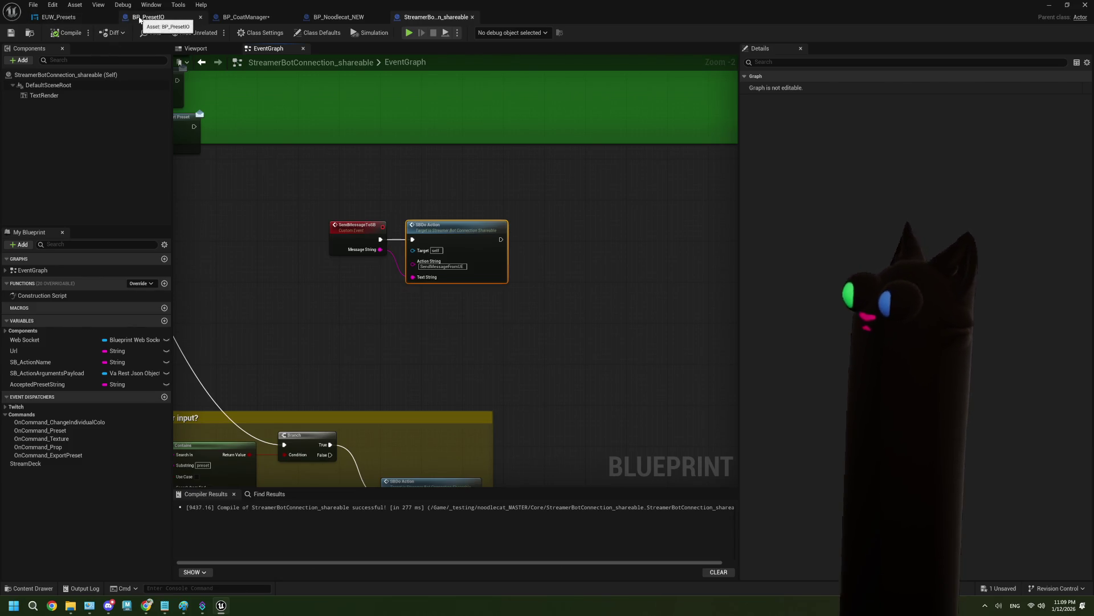
click(140, 17)
scroll(430, 280, down, 4)
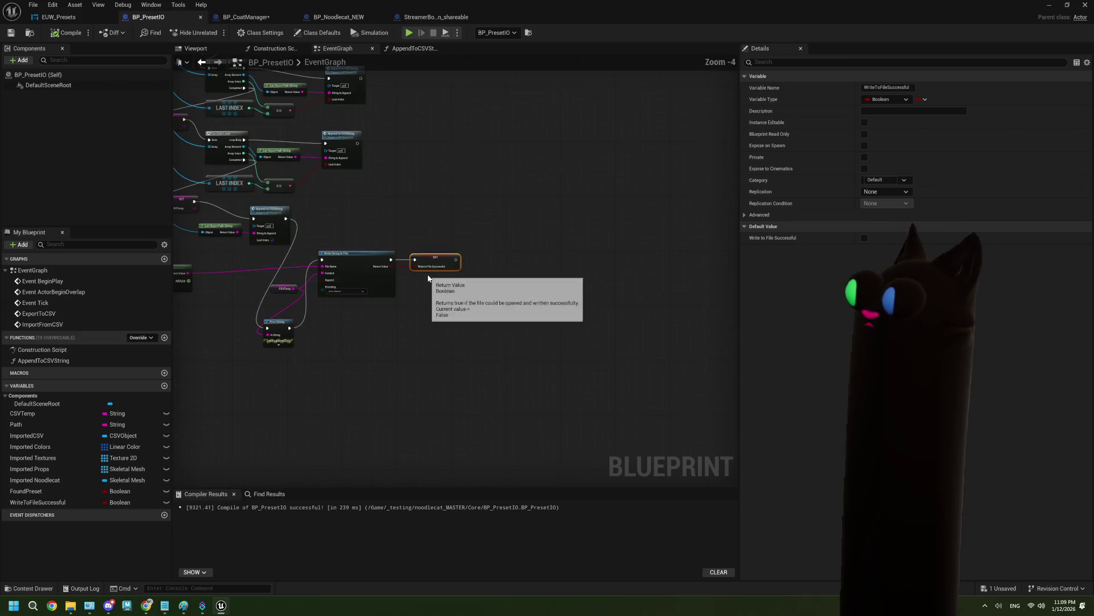
scroll(399, 251, up, 2)
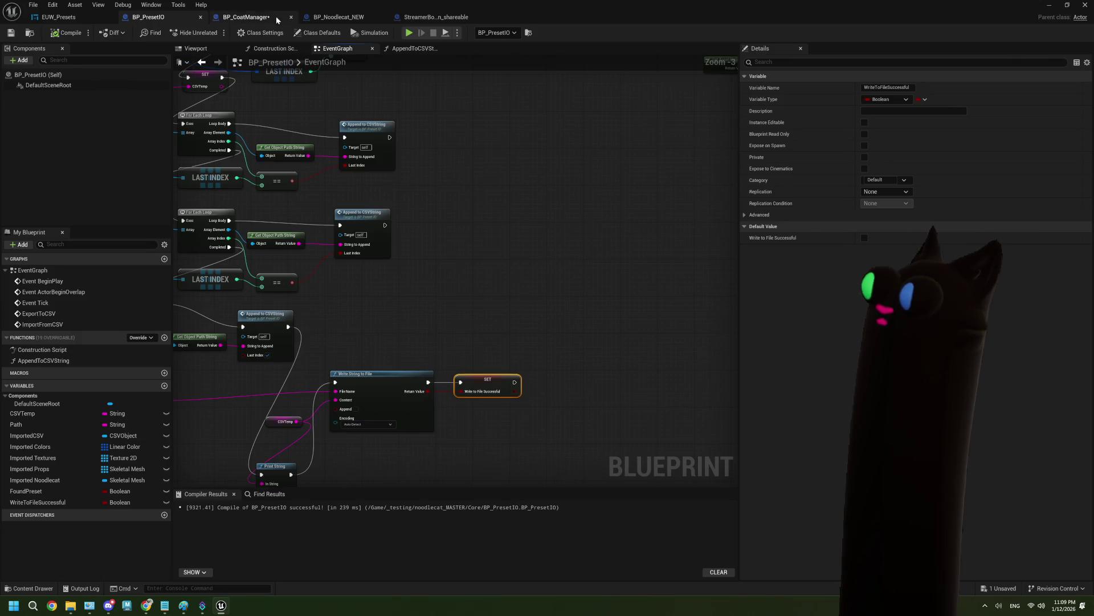
click(245, 17)
scroll(501, 324, up, 4)
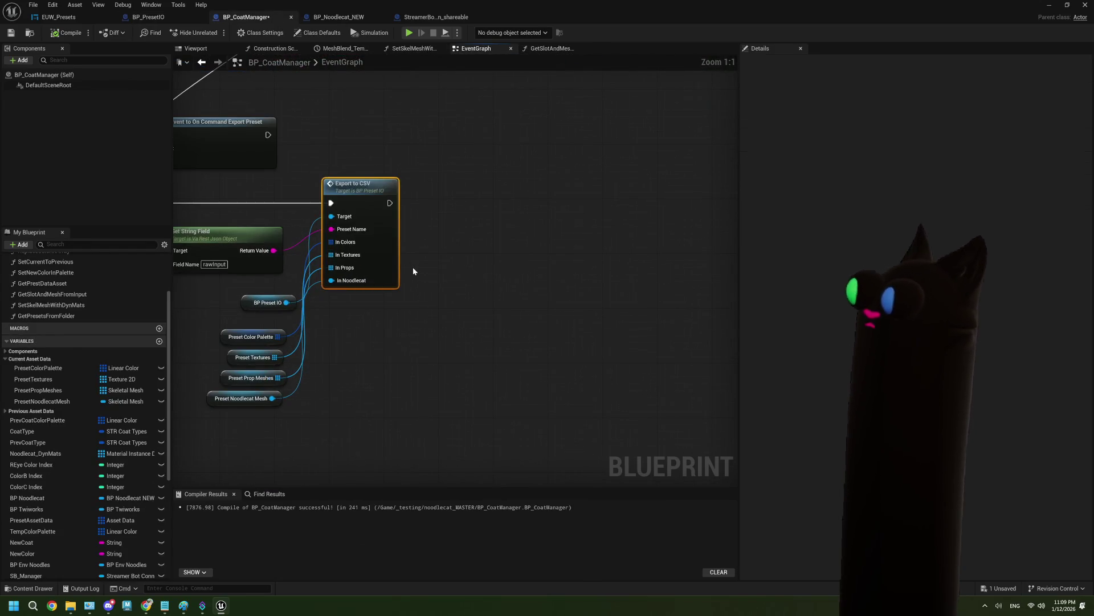
Pull a Get Write to File Successful node from BP_CoatManager's BP Preset IO reference
drag(409, 232, 484, 231)
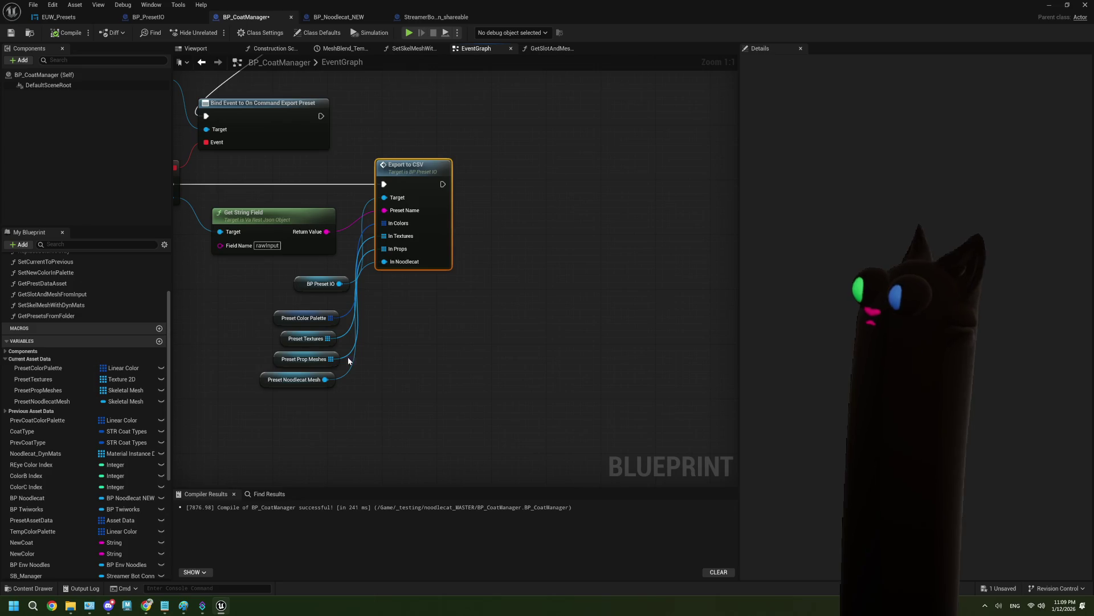
click(320, 283)
mouse_move(319, 284)
mouse_down()
mouse_move(306, 284)
mouse_move(423, 309)
mouse_up()
text(write)
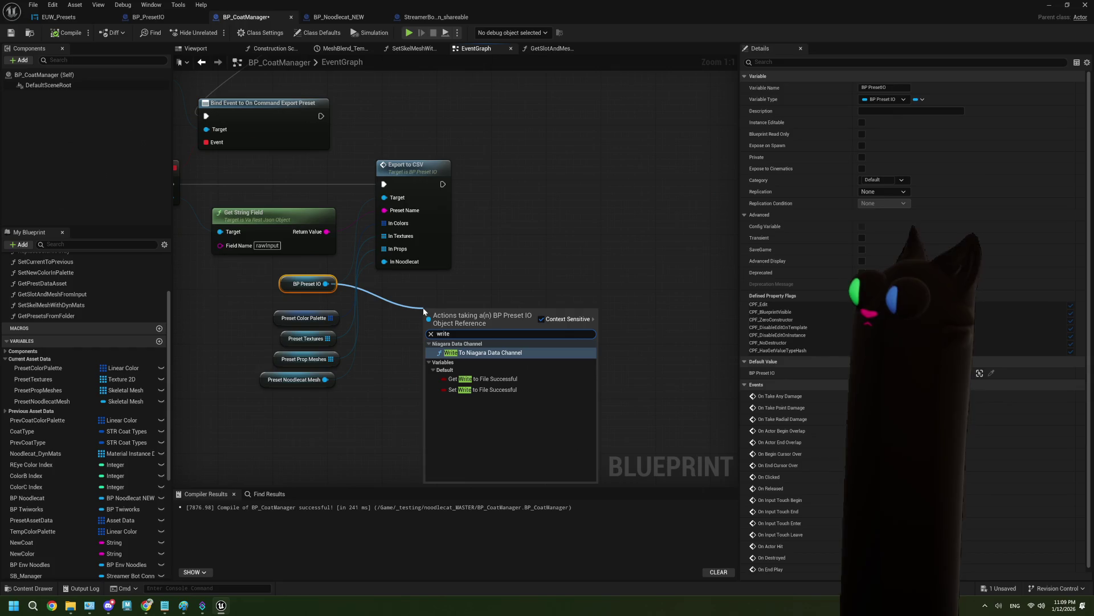
click(475, 379)
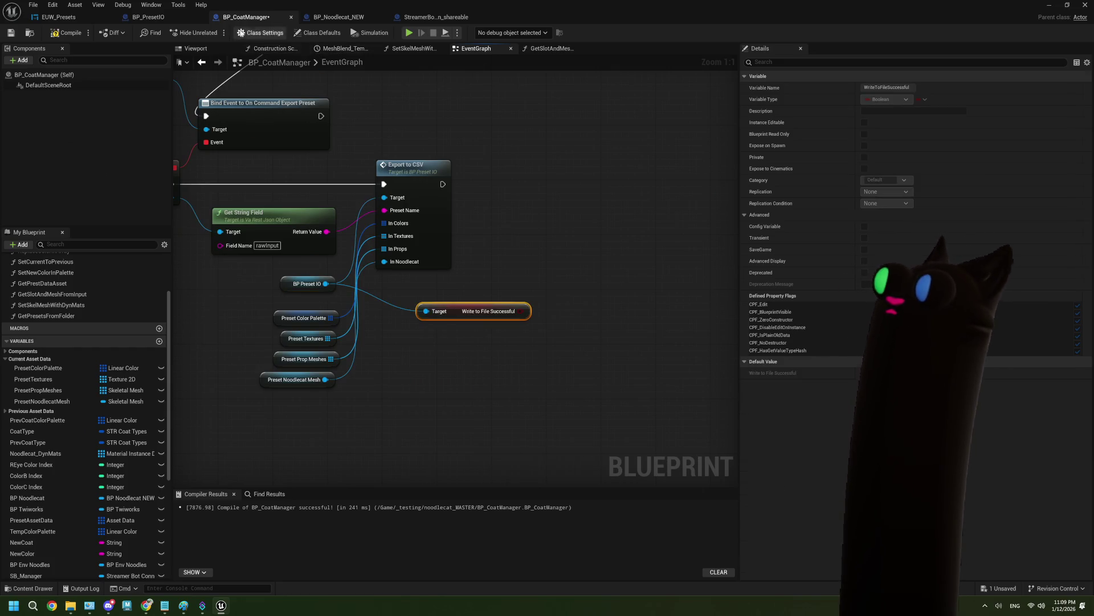
click(164, 21)
scroll(440, 286, up, 3)
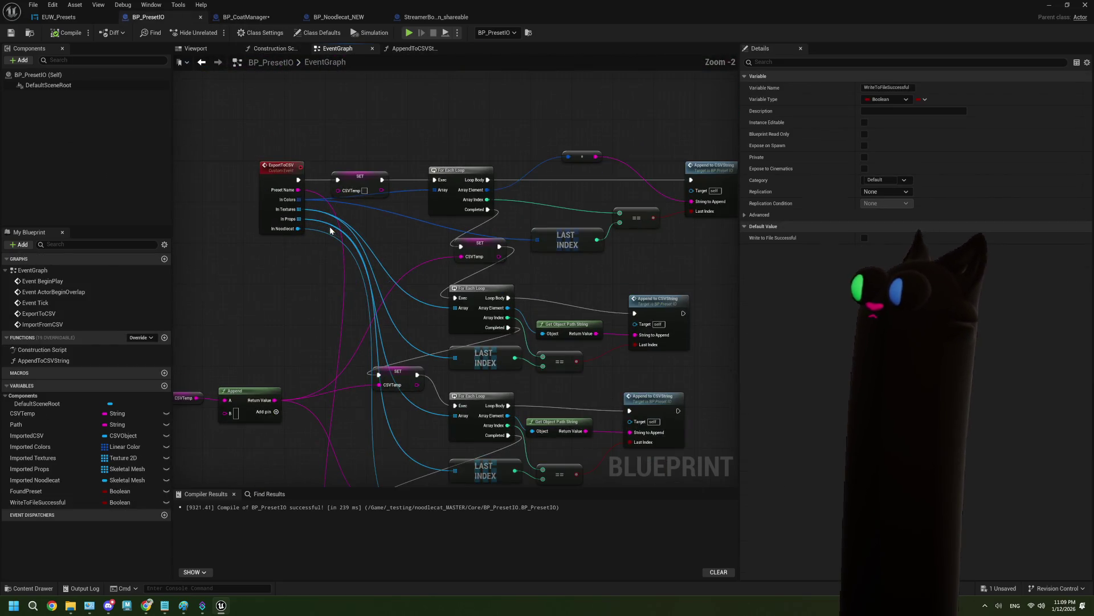
Run a SET Write to File Successful node right after ExportToCSV, before SET CSVTemp, and compile
drag(262, 186, 221, 188)
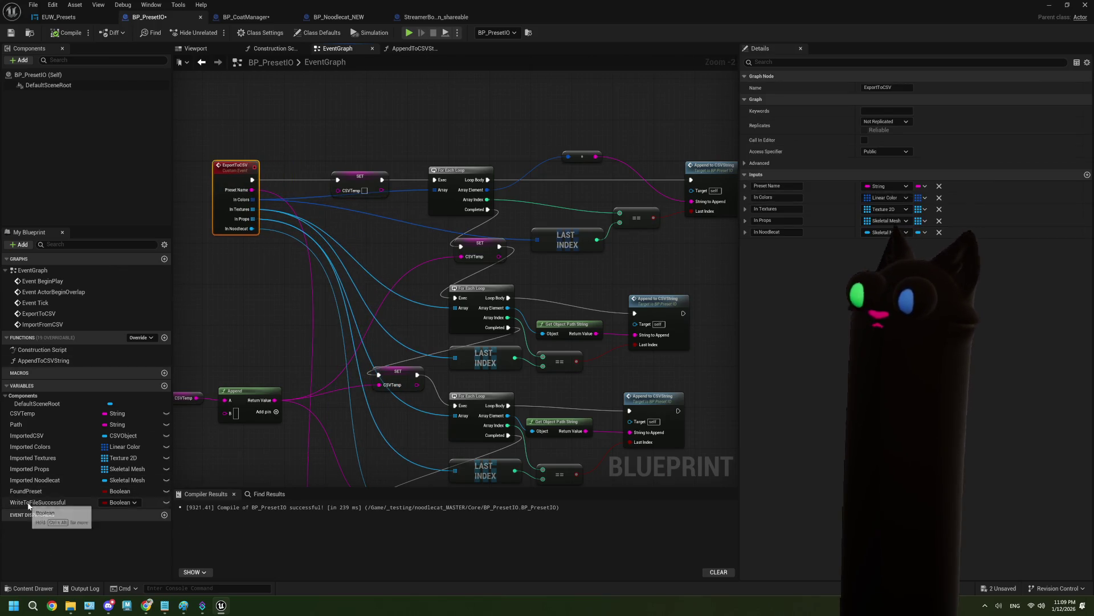
mouse_move(34, 502)
mouse_down()
mouse_move(242, 141)
mouse_move(271, 147)
mouse_up()
click(270, 147)
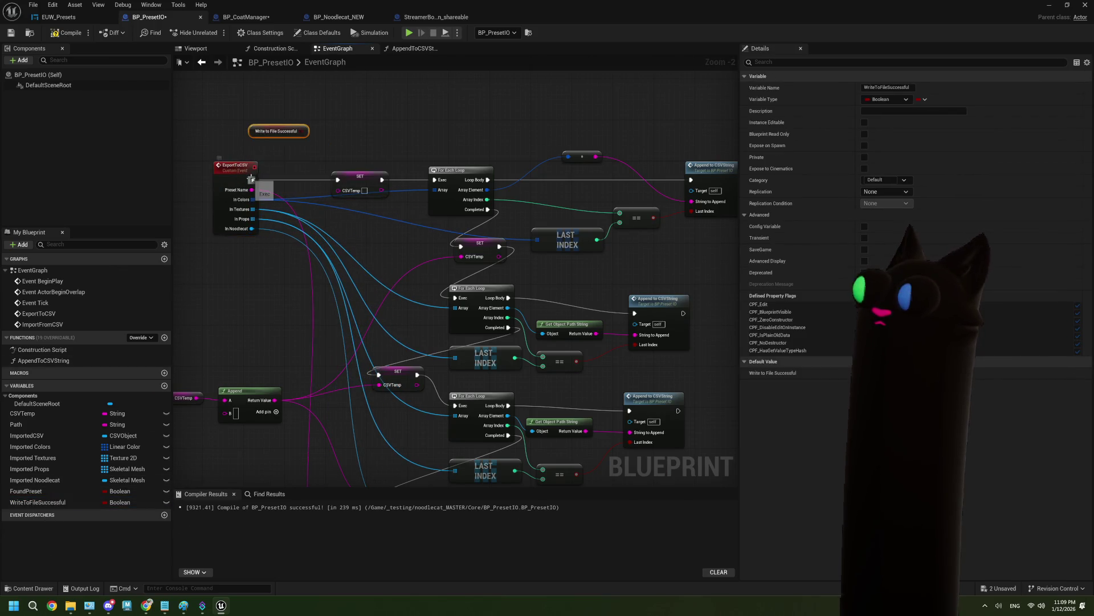
key(Delete)
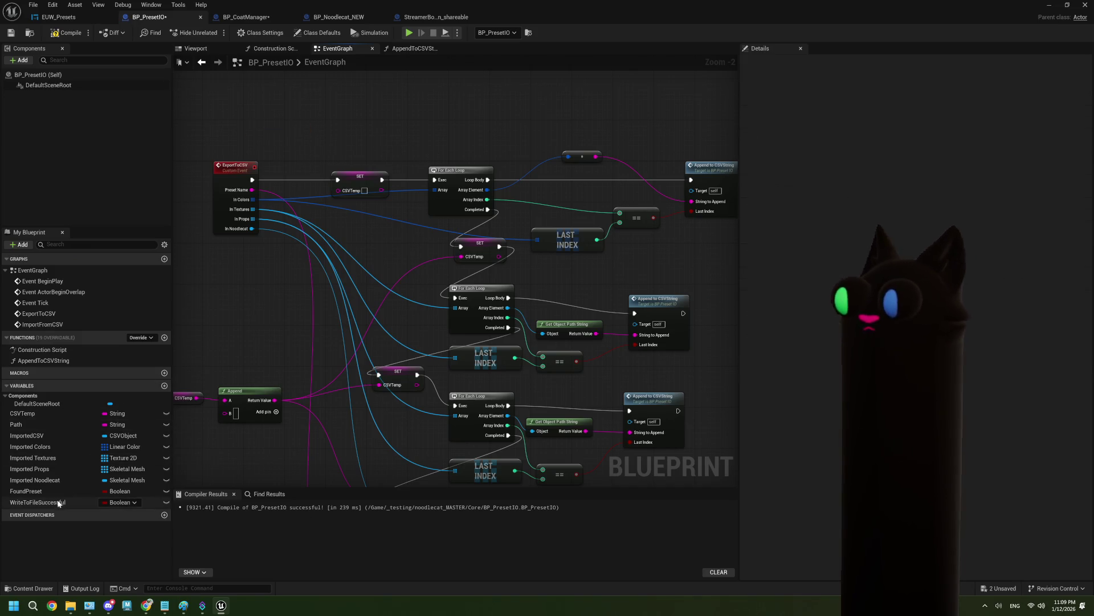
mouse_move(57, 502)
mouse_down()
mouse_move(196, 241)
mouse_move(291, 108)
mouse_up()
click(319, 133)
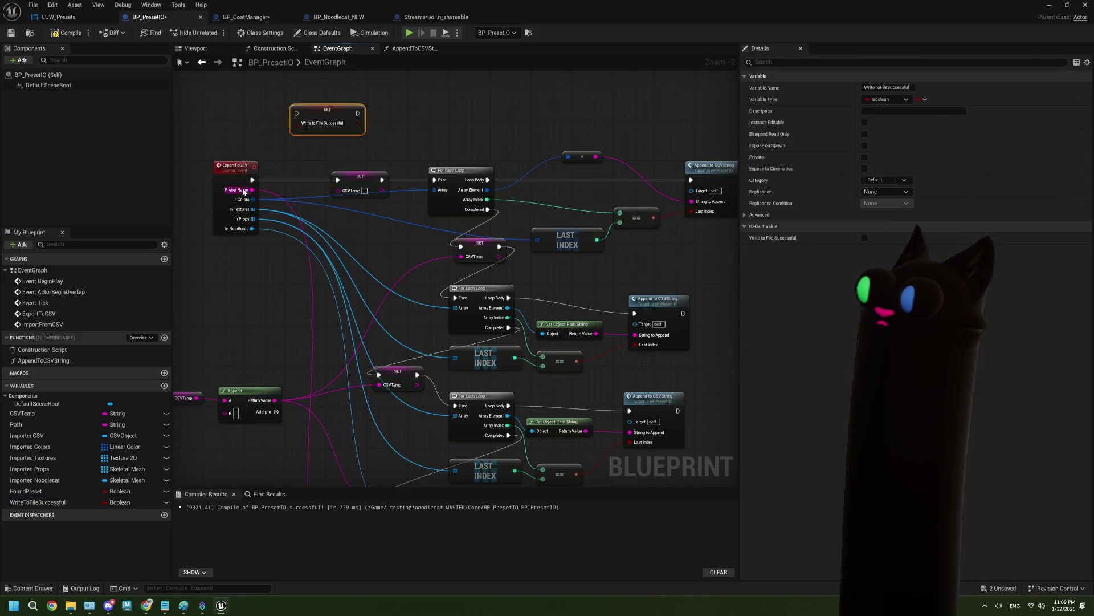
mouse_move(252, 180)
mouse_down()
mouse_move(296, 113)
mouse_move(337, 180)
mouse_up()
click(67, 32)
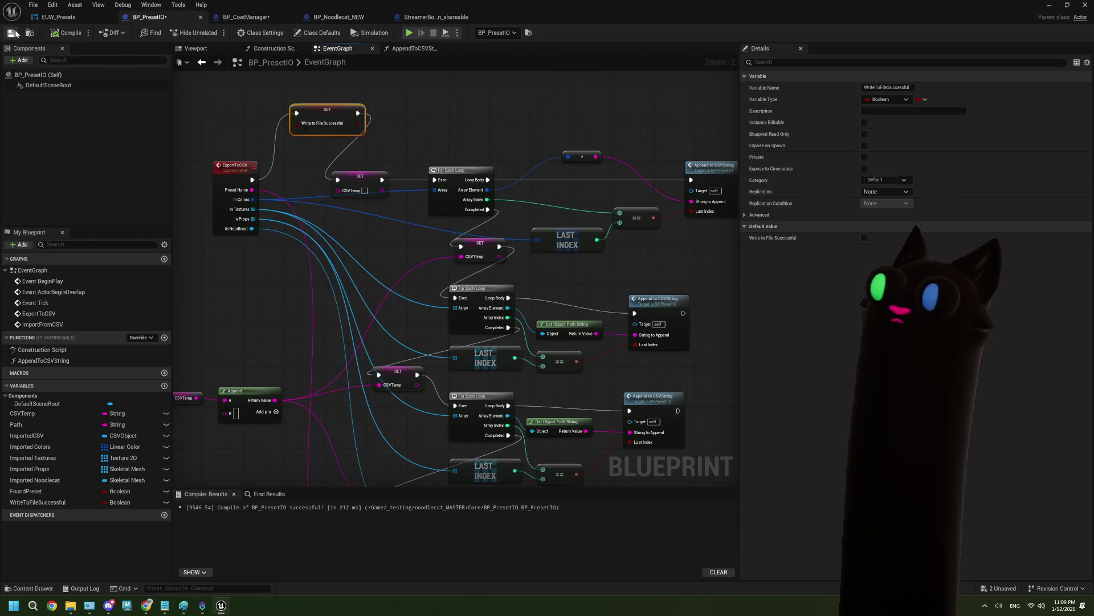
drag(248, 17, 160, 17)
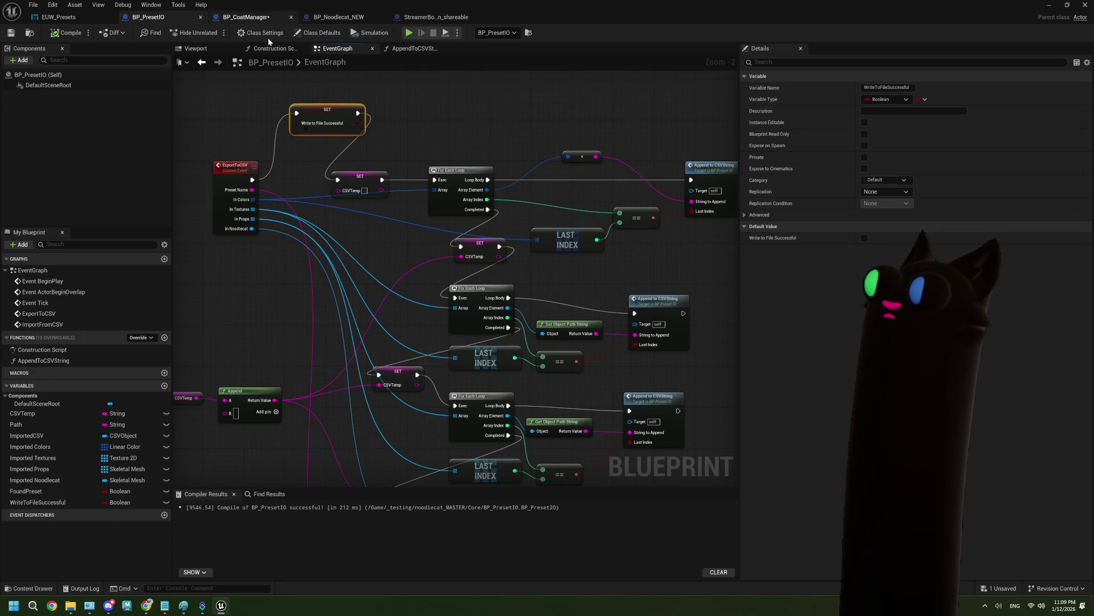
Add a Branch after Export to CSV, driven by Write to File Successful
mouse_move(485, 296)
mouse_down()
mouse_move(428, 296)
mouse_move(488, 220)
mouse_move(482, 214)
mouse_up()
mouse_move(387, 185)
mouse_down()
mouse_move(479, 198)
mouse_move(500, 182)
mouse_up()
drag(367, 338, 443, 350)
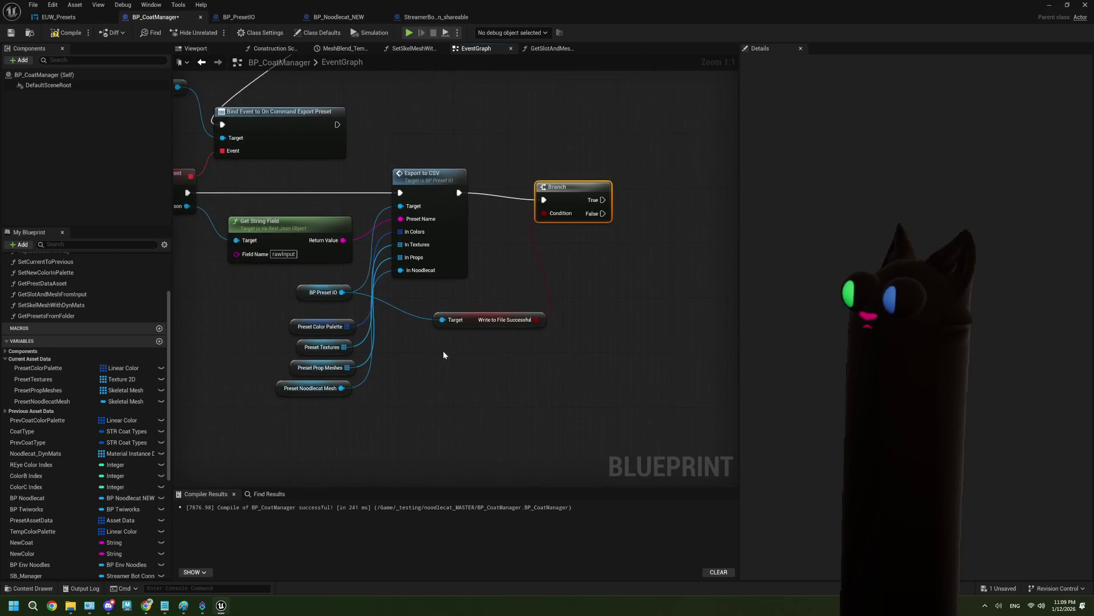
scroll(443, 347, down, 1)
drag(491, 324, 454, 341)
Add two Send Message to SB nodes targeting the SB Manager reference
mouse_move(182, 134)
mouse_down()
mouse_move(706, 172)
mouse_move(510, 180)
mouse_up()
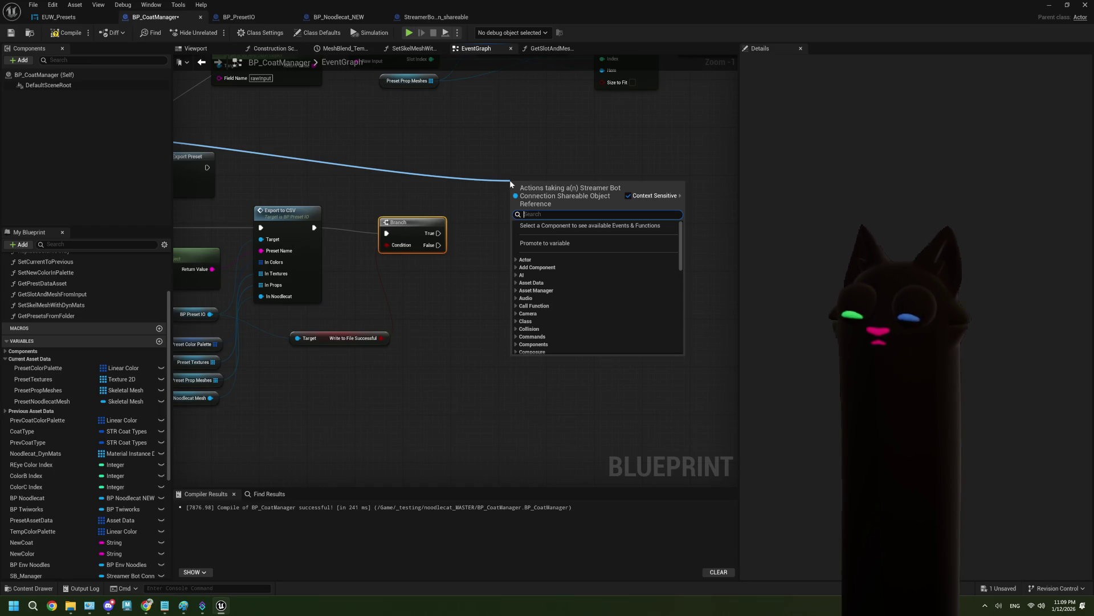
text(send)
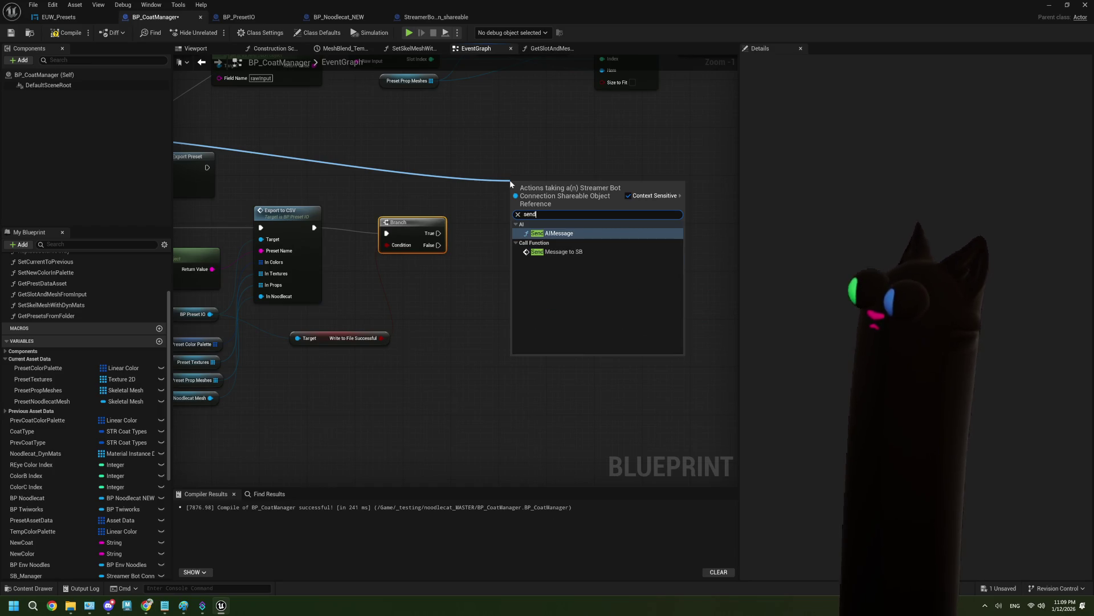
click(581, 247)
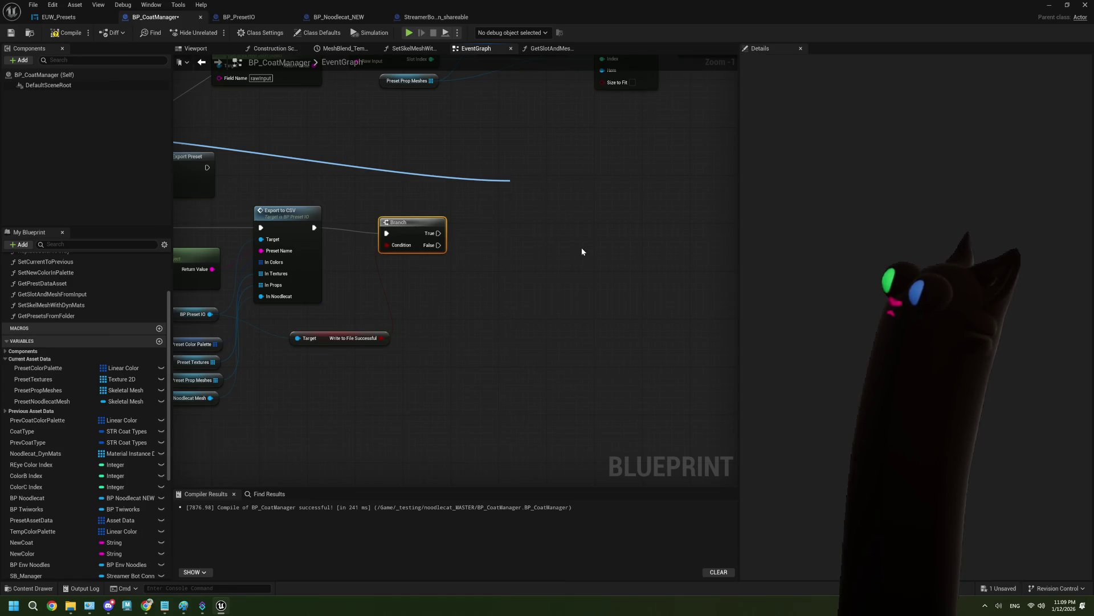
scroll(531, 263, up, 1)
drag(551, 181, 548, 190)
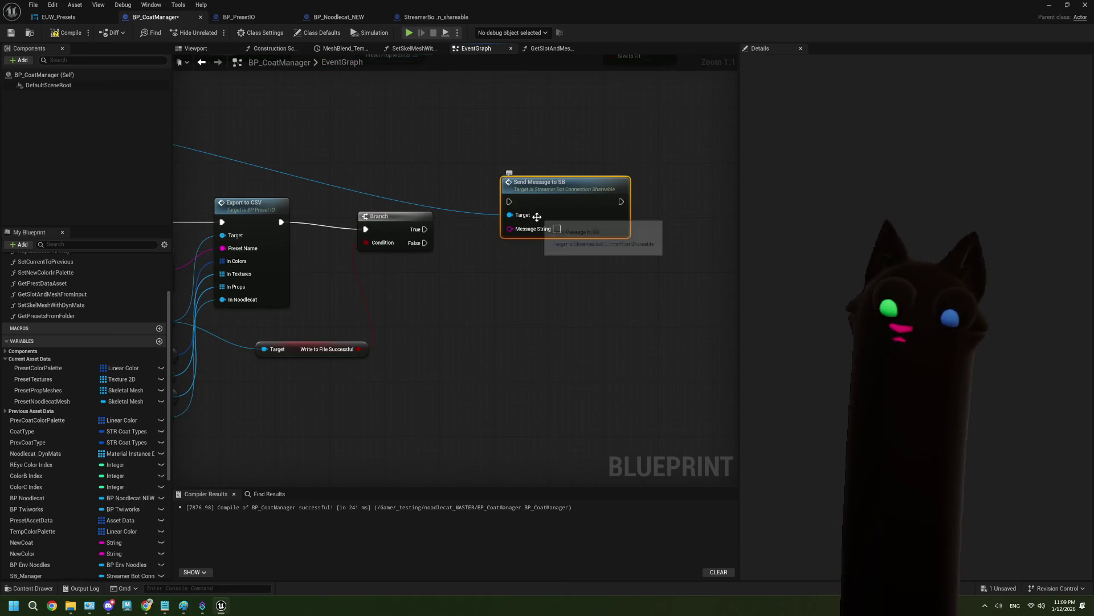
key(ctrl+c)
key(ctrl+v)
drag(576, 255, 532, 259)
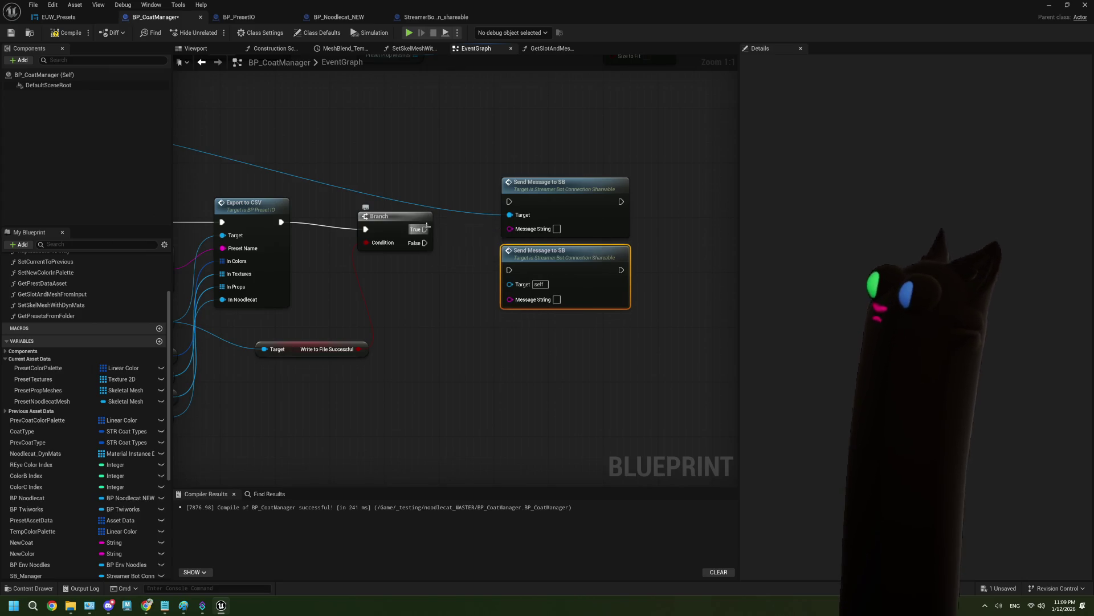
Wire True and False to the two message nodes, success text 'yippee export successful!'
drag(426, 228, 509, 202)
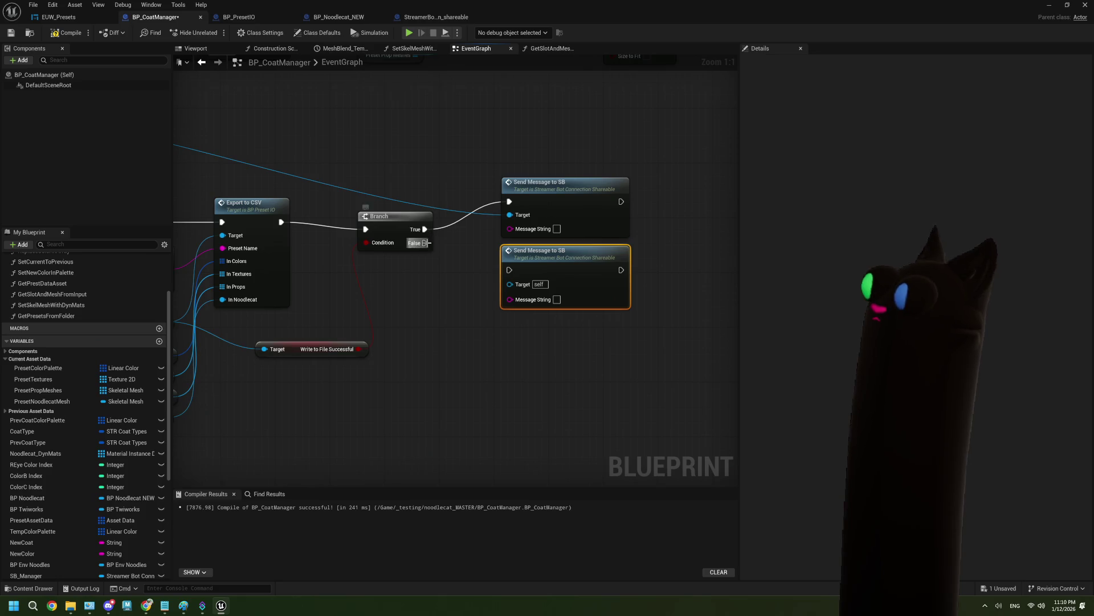
drag(424, 243, 509, 269)
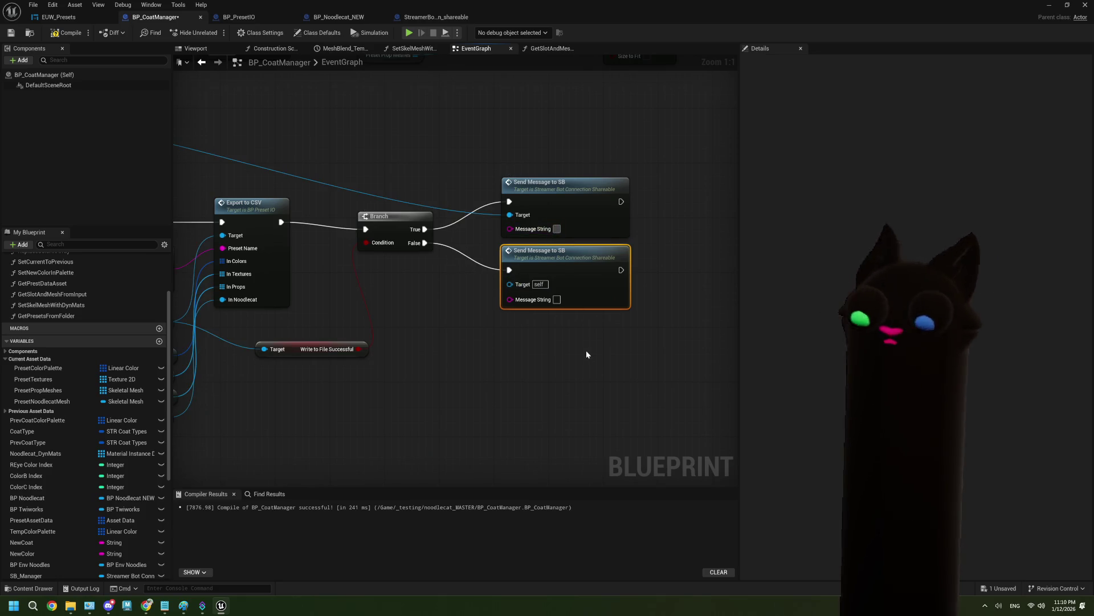
text(yippee)
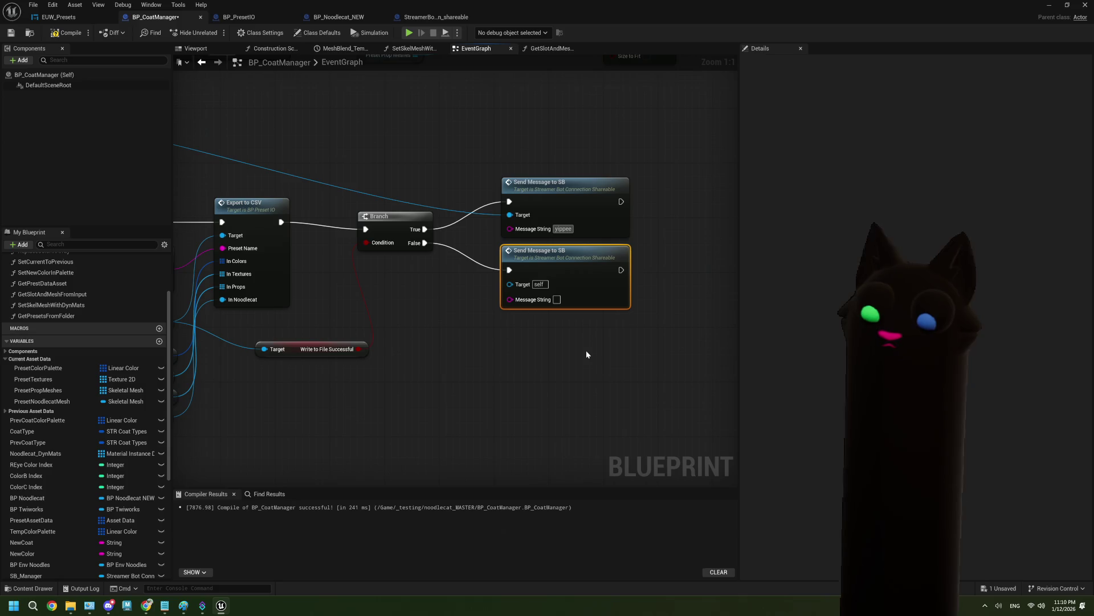
text( ex)
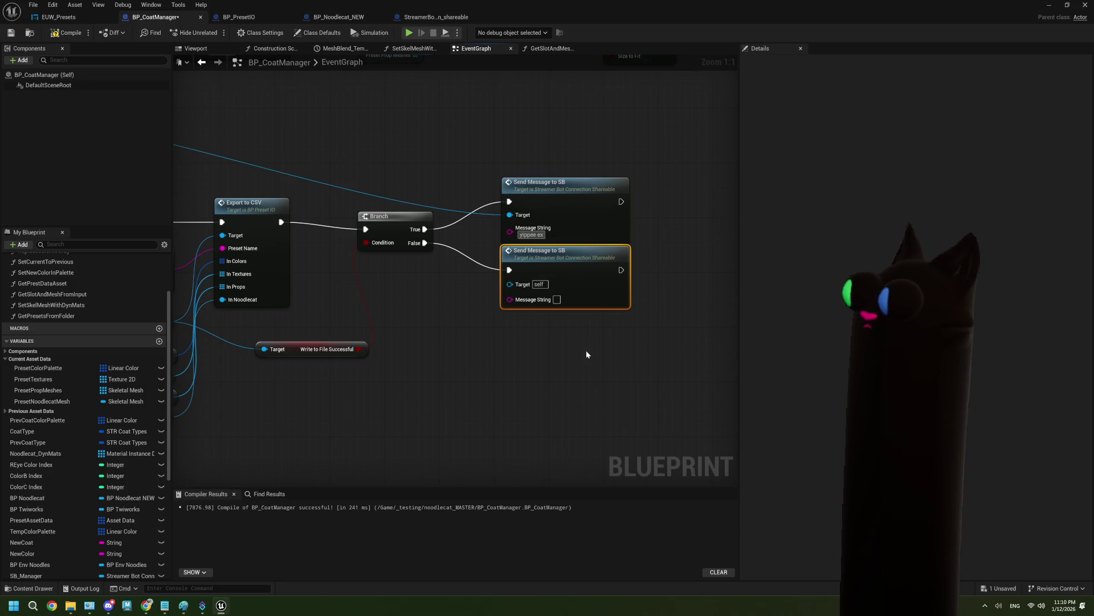
text(por)
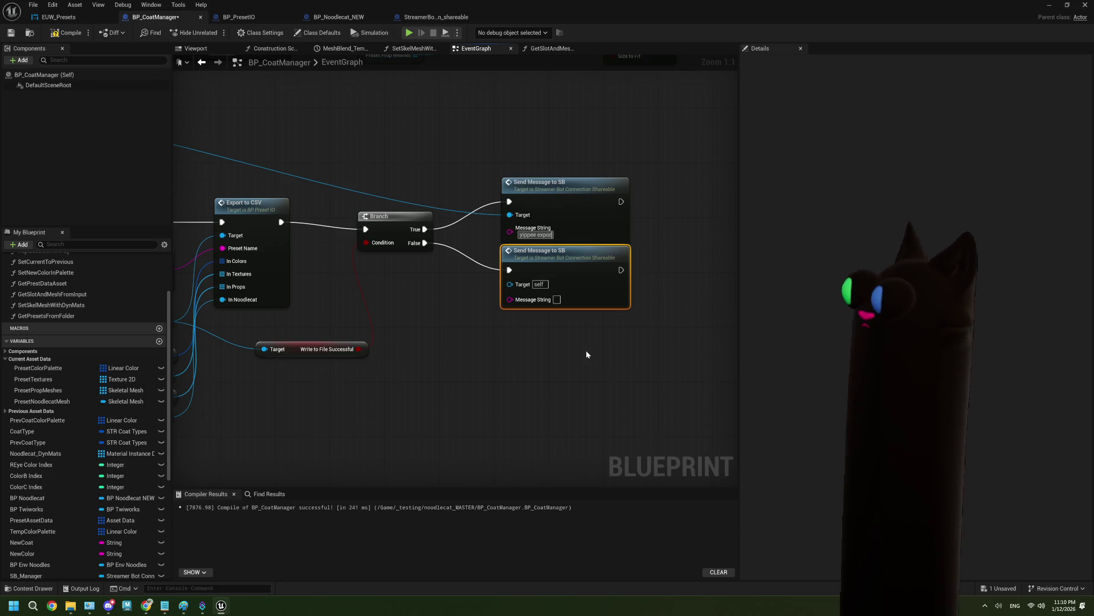
text(t suc)
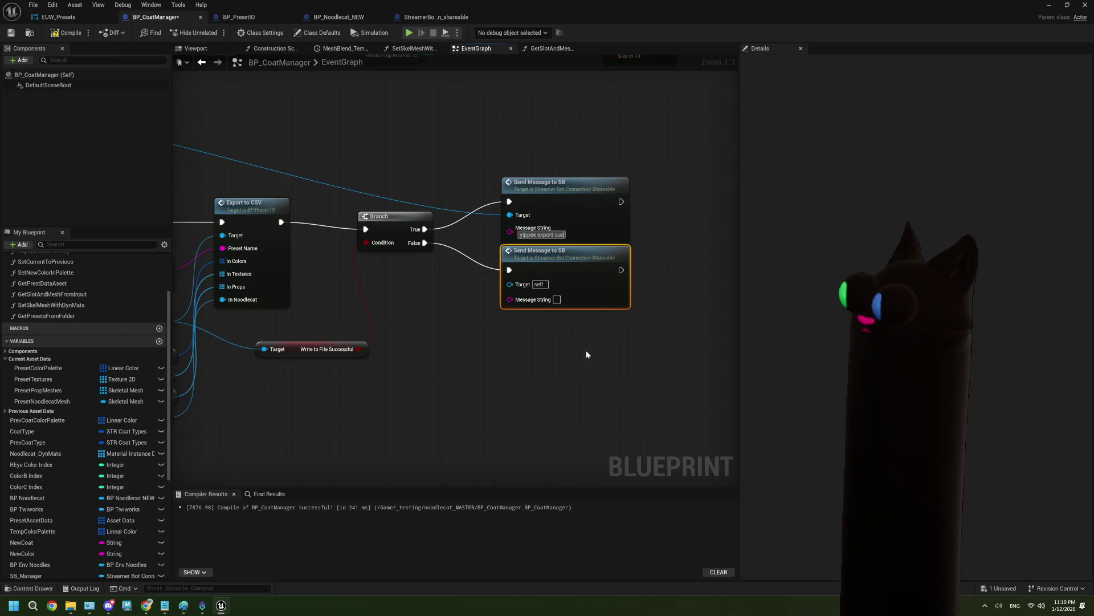
text(cessf)
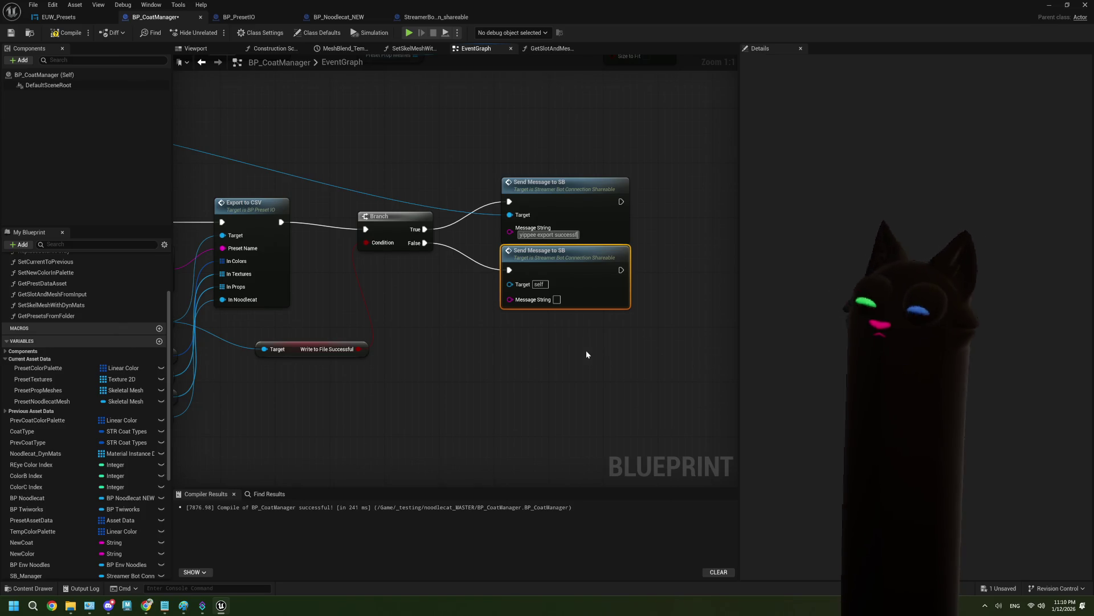
text(ul!)
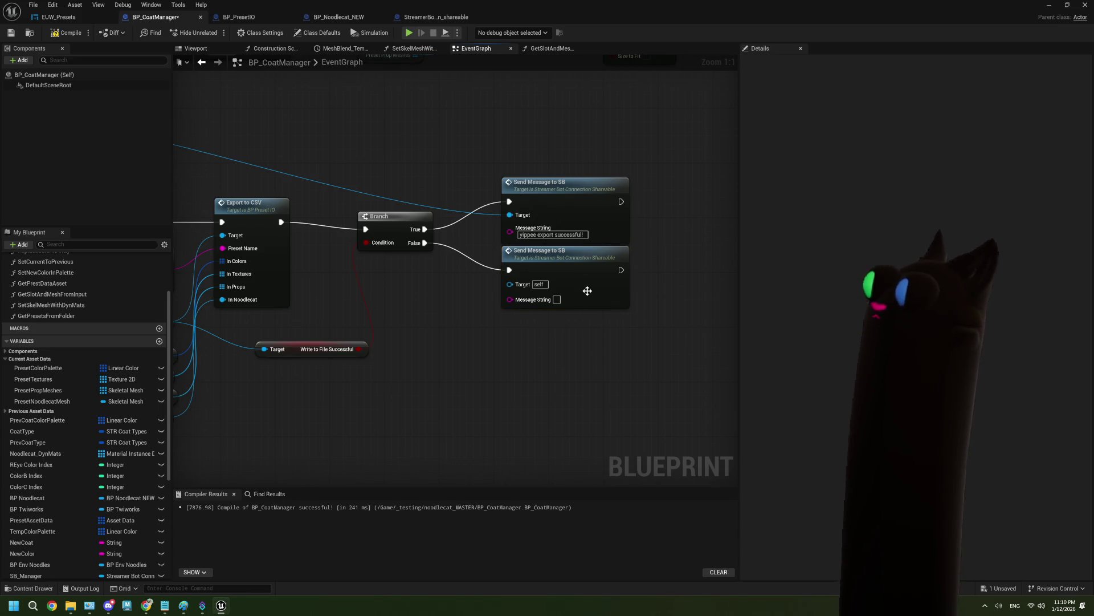
drag(582, 278, 589, 305)
scroll(593, 319, down, 3)
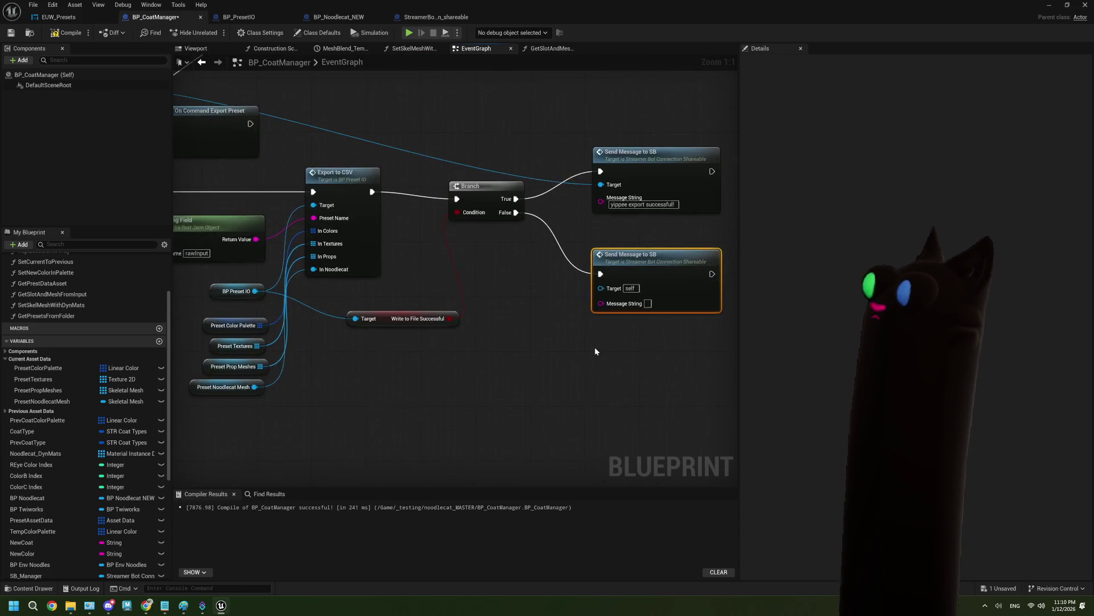
drag(500, 355, 365, 280)
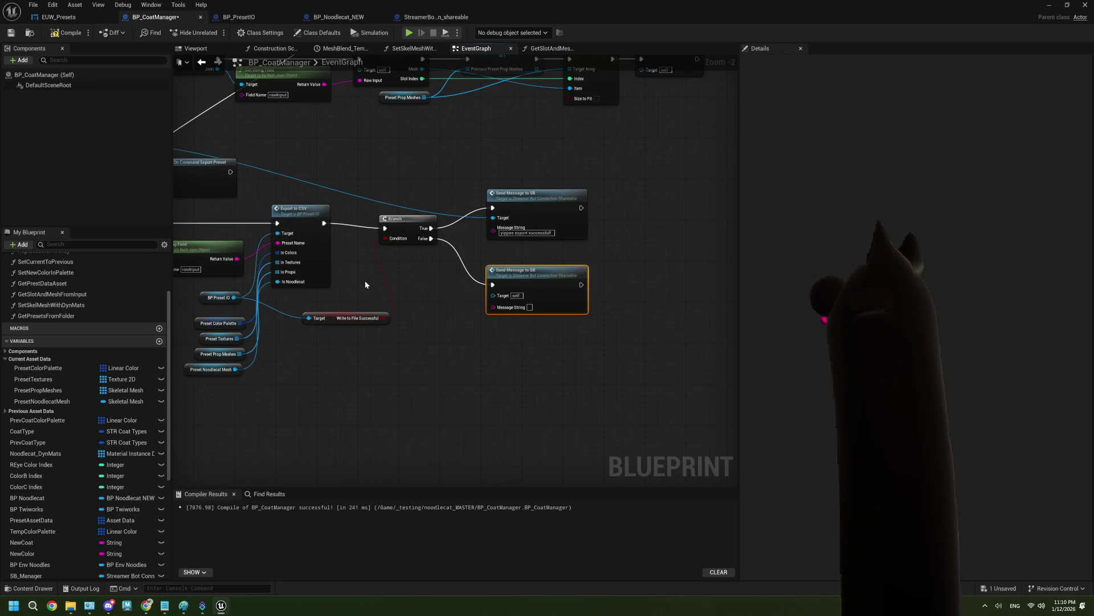
Feed the success message from an Append node whose A text is 'yippee! preset '
drag(535, 276, 617, 311)
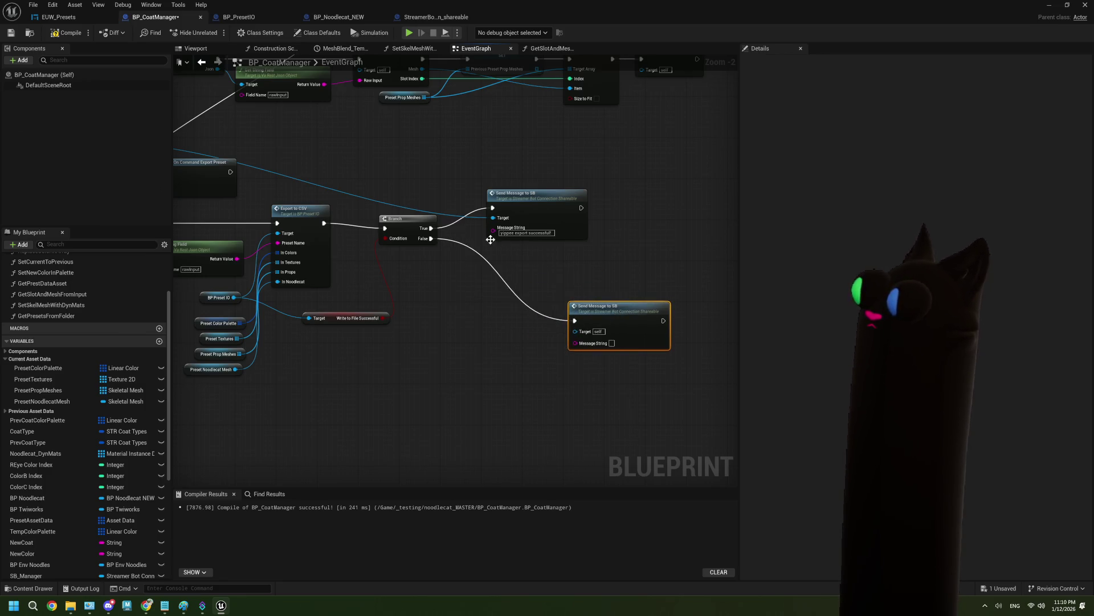
drag(493, 228, 465, 291)
text(append)
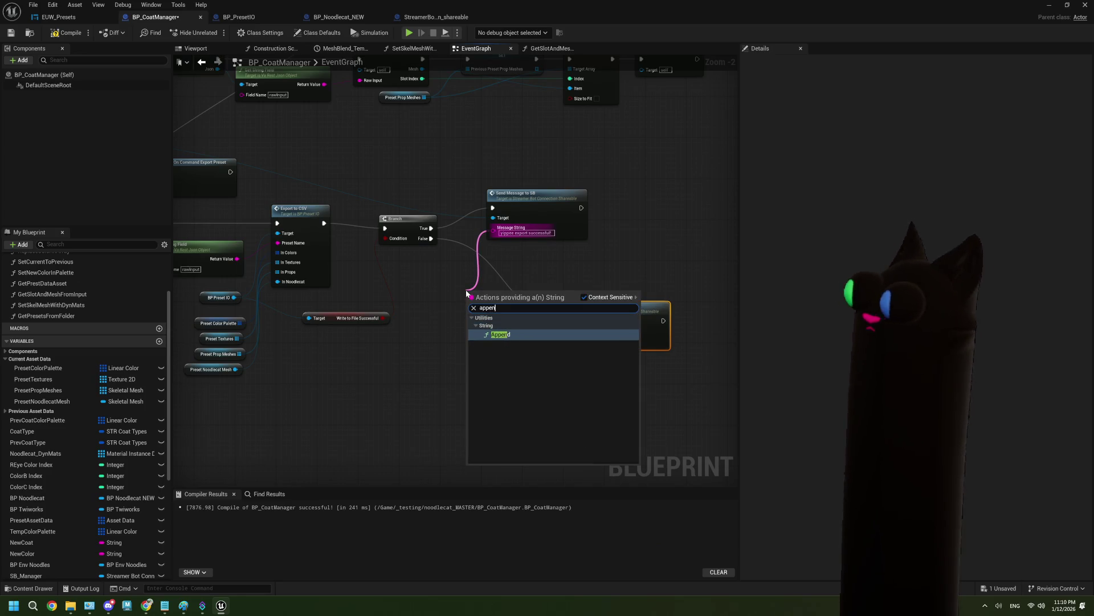
key(Return)
scroll(473, 291, up, 2)
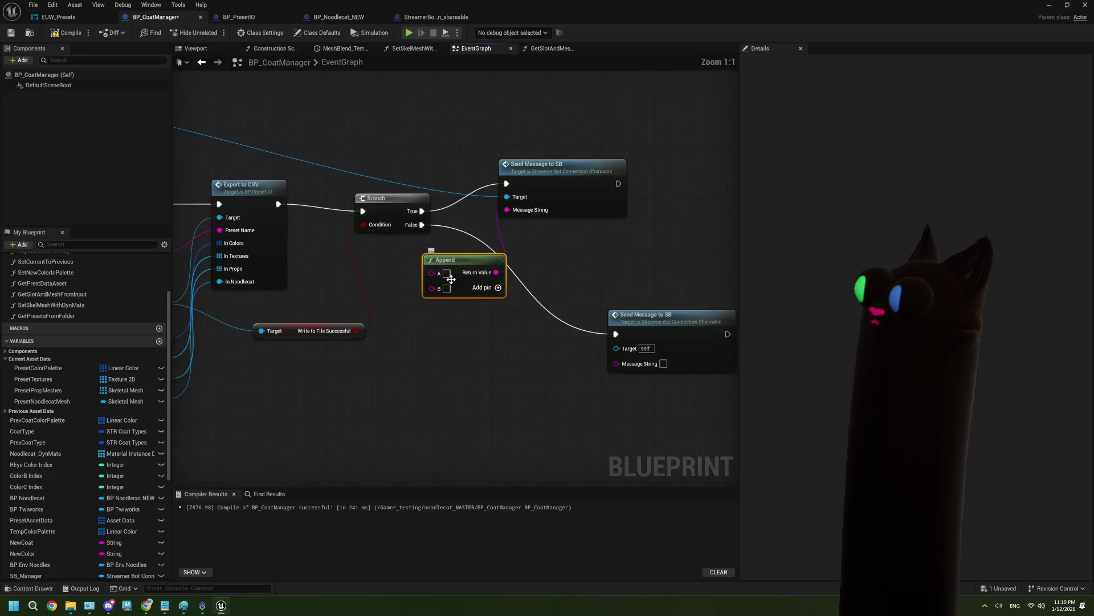
text(yip)
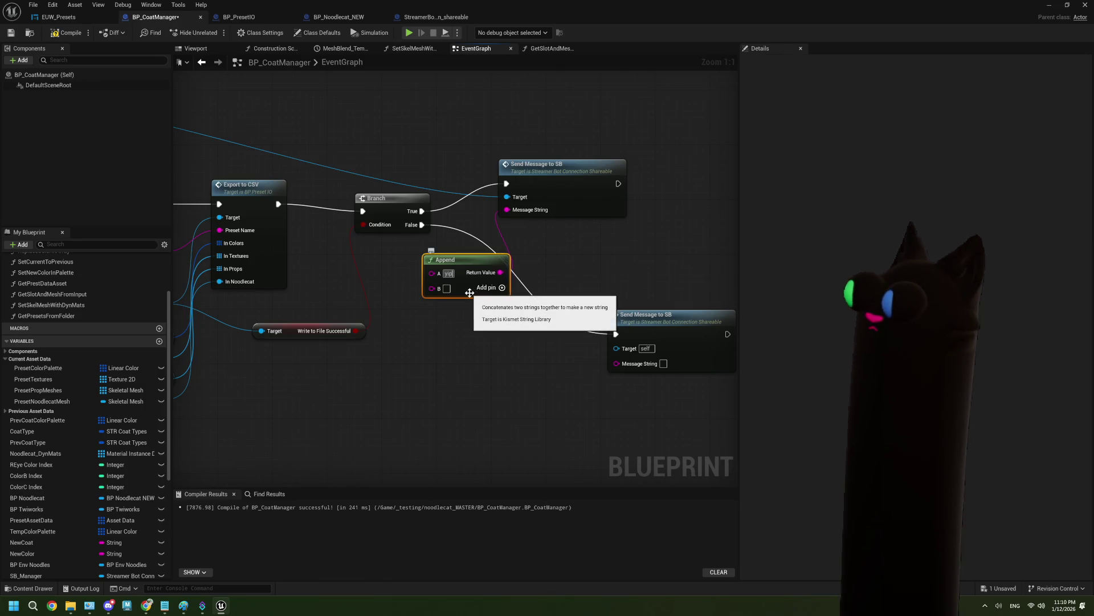
text(pee!)
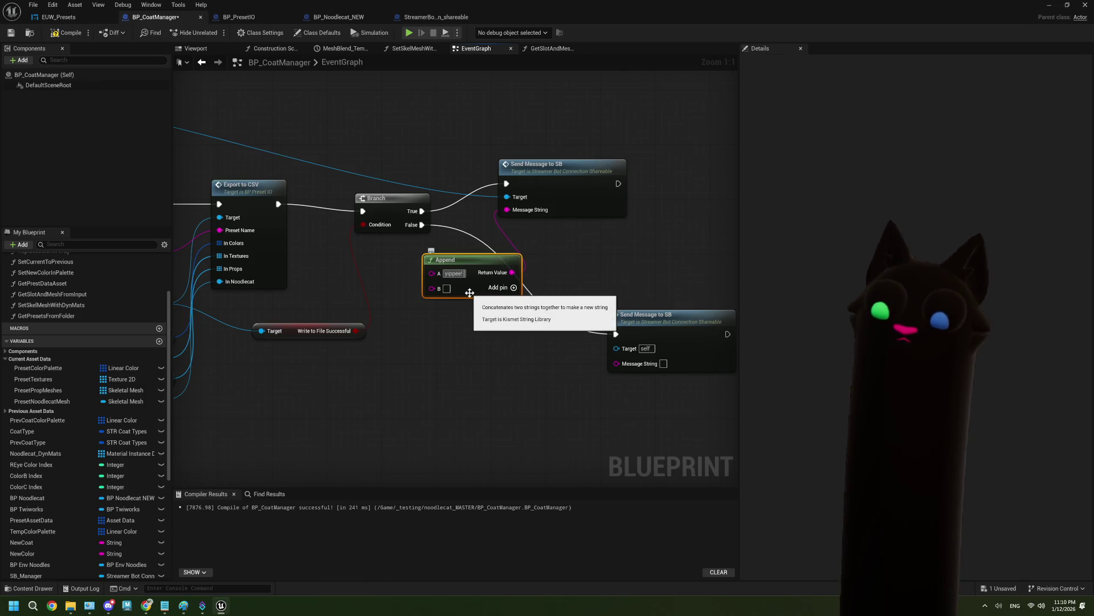
text( export ')
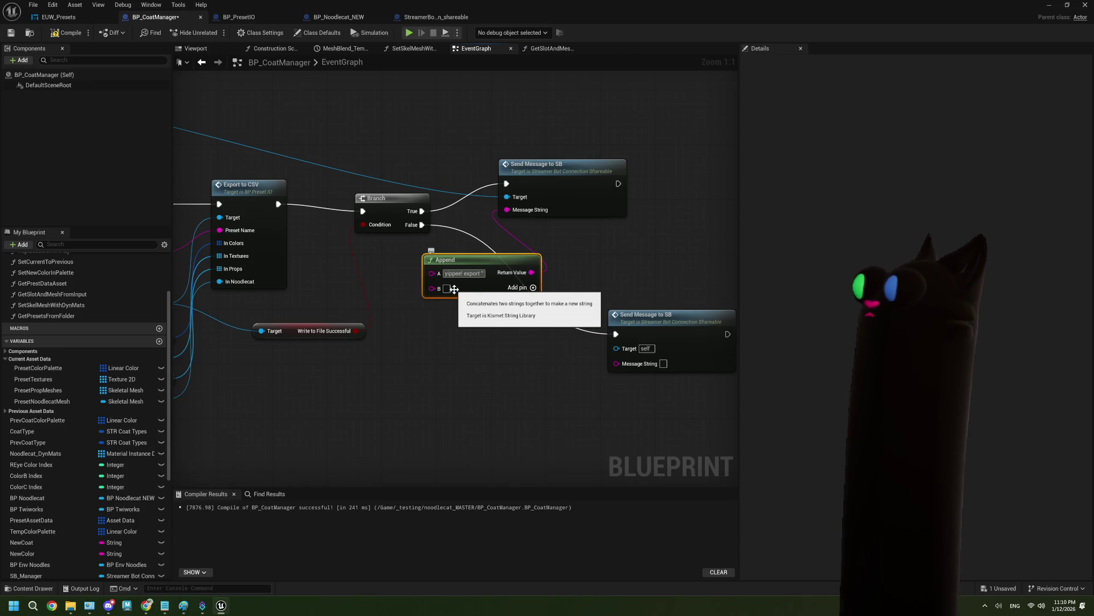
key(BackSpace)
key(BackSpace)
key(BackSpace)
key(BackSpace)
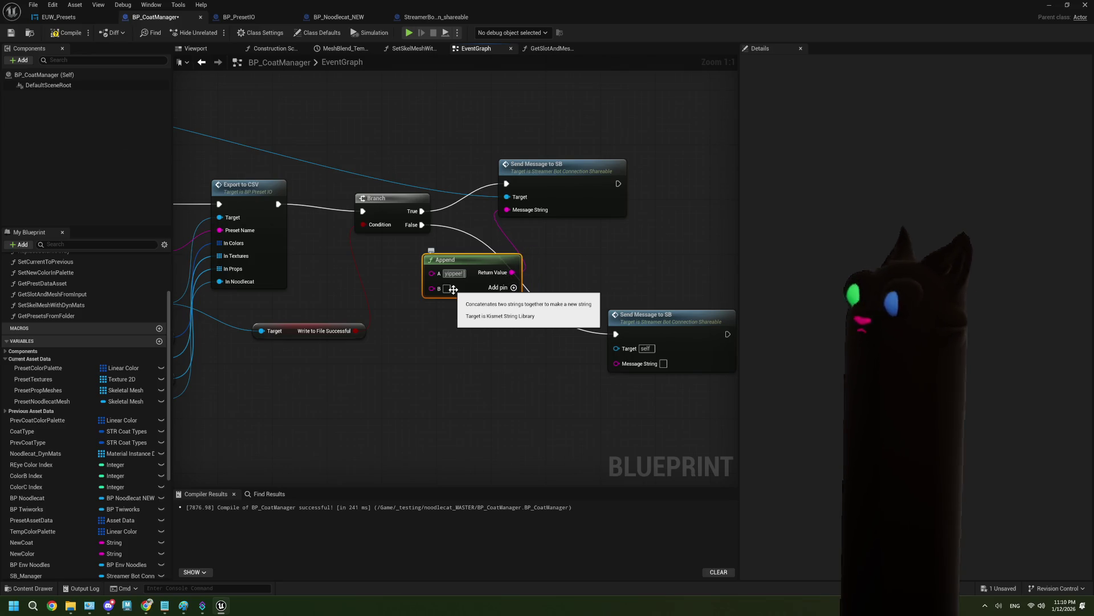
text(preset )
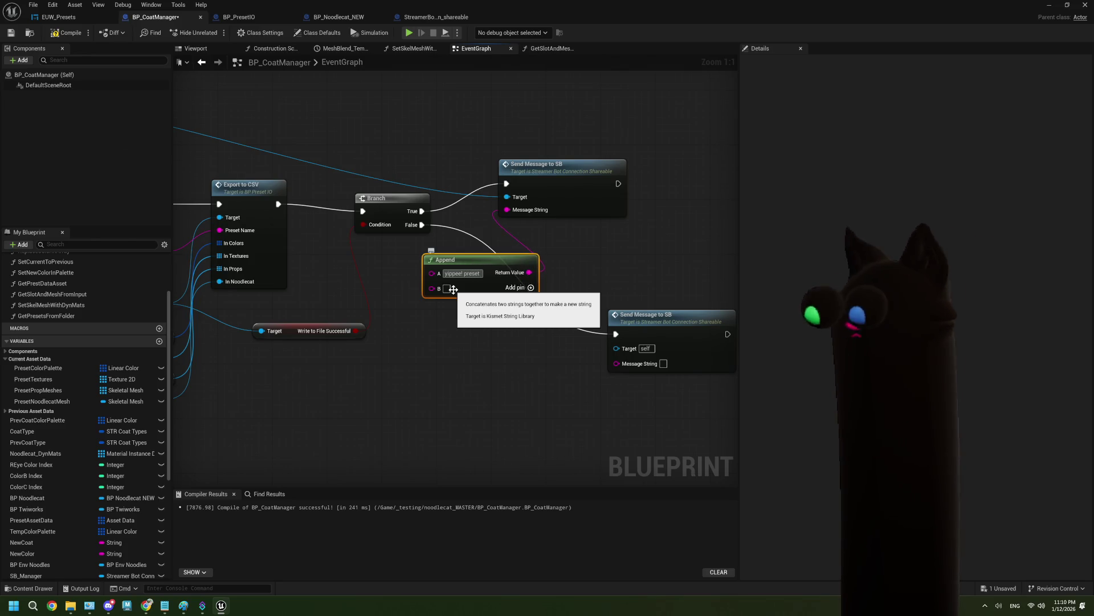
text(")
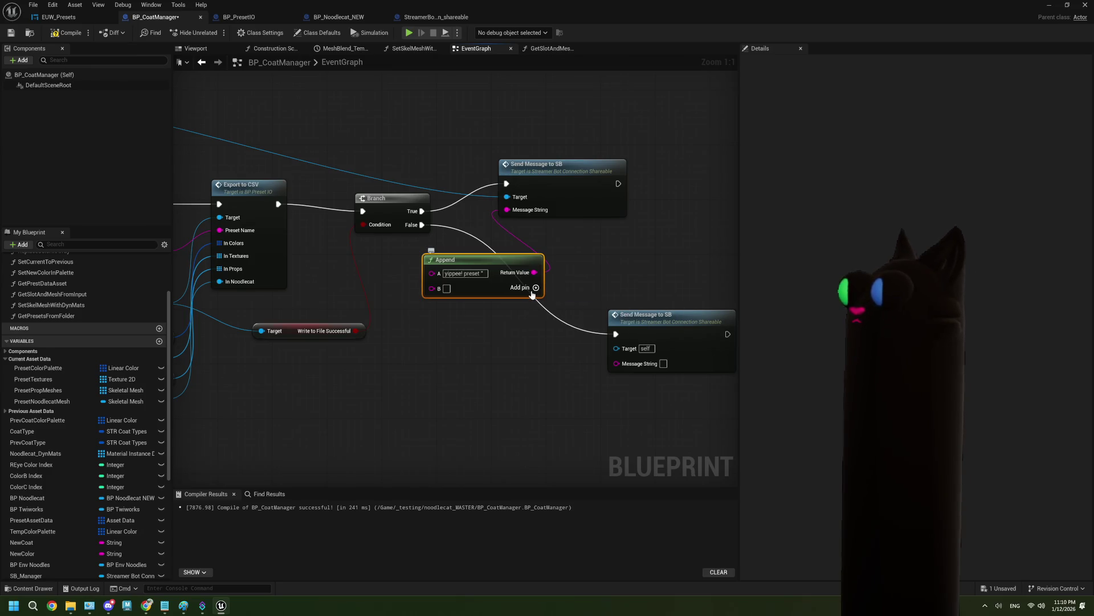
Add a C pin reading 'exported successfully!' and wire the preset name into B
click(507, 288)
text(" exported cu)
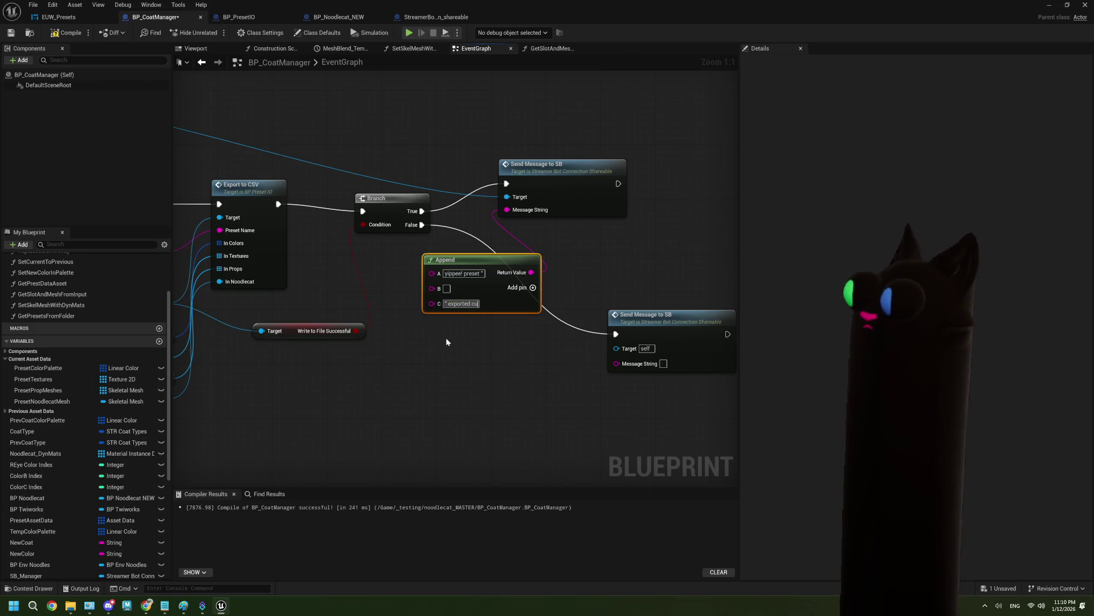
text(cc)
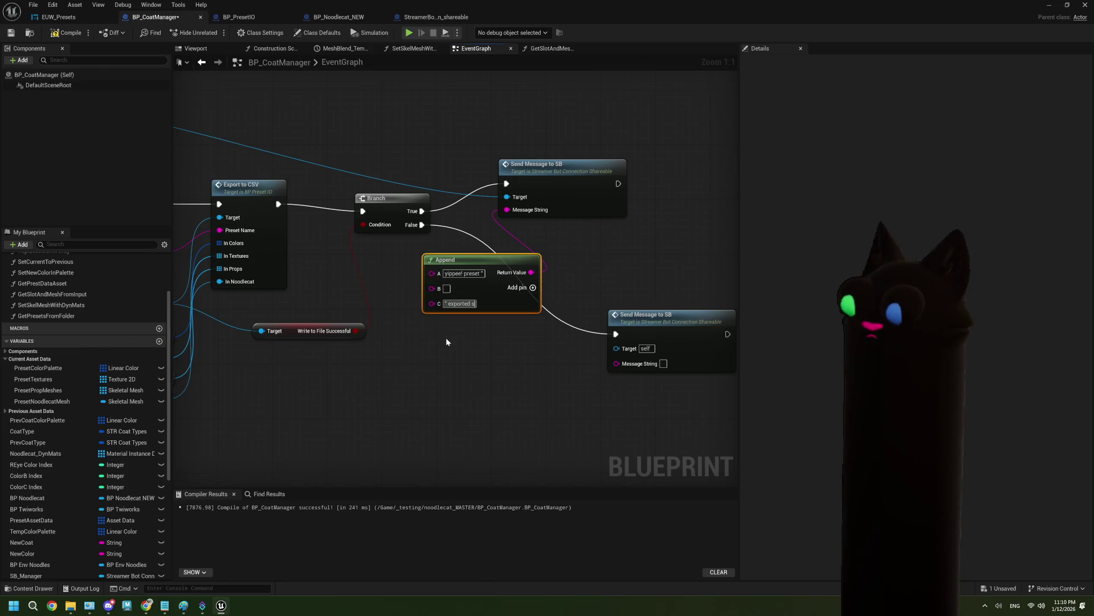
text(essfully)
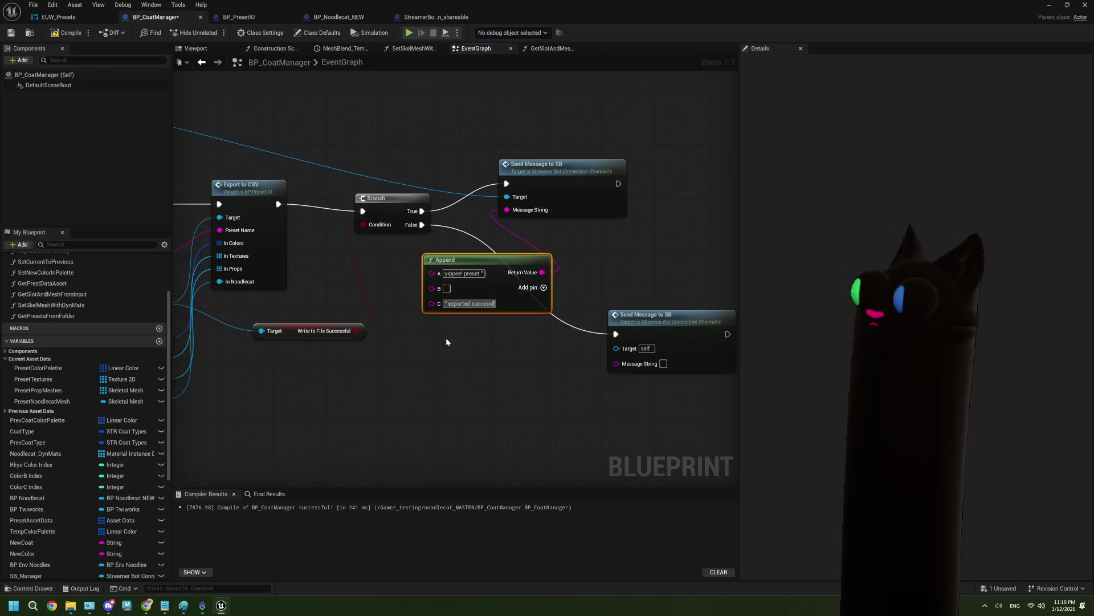
key(Return)
text(!)
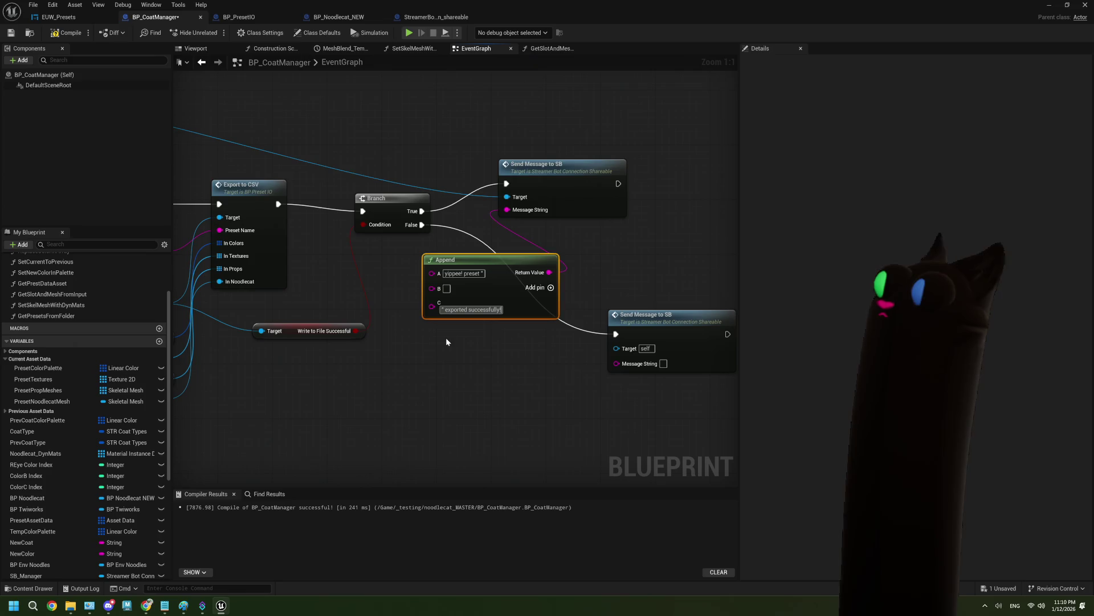
click(436, 350)
mouse_move(187, 264)
mouse_down()
mouse_move(328, 252)
mouse_move(574, 282)
mouse_up()
mouse_move(589, 329)
mouse_down()
mouse_move(433, 302)
mouse_move(425, 290)
mouse_up()
click(484, 247)
Duplicate the Append node and change its A text to 'hot dang, preset '
key(ctrl+c)
key(ctrl+v)
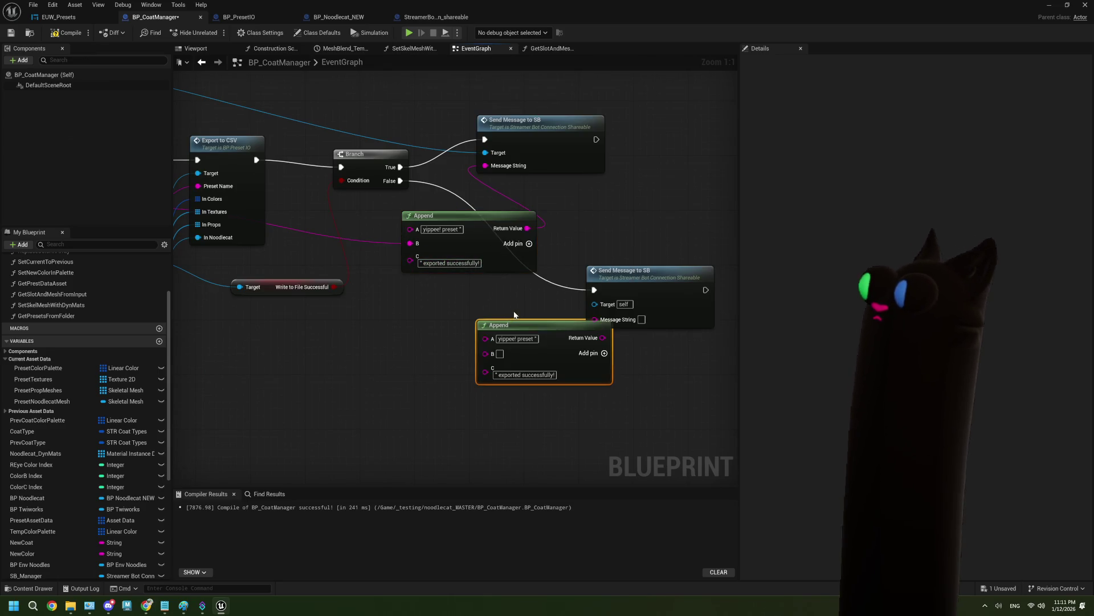
drag(524, 323, 440, 309)
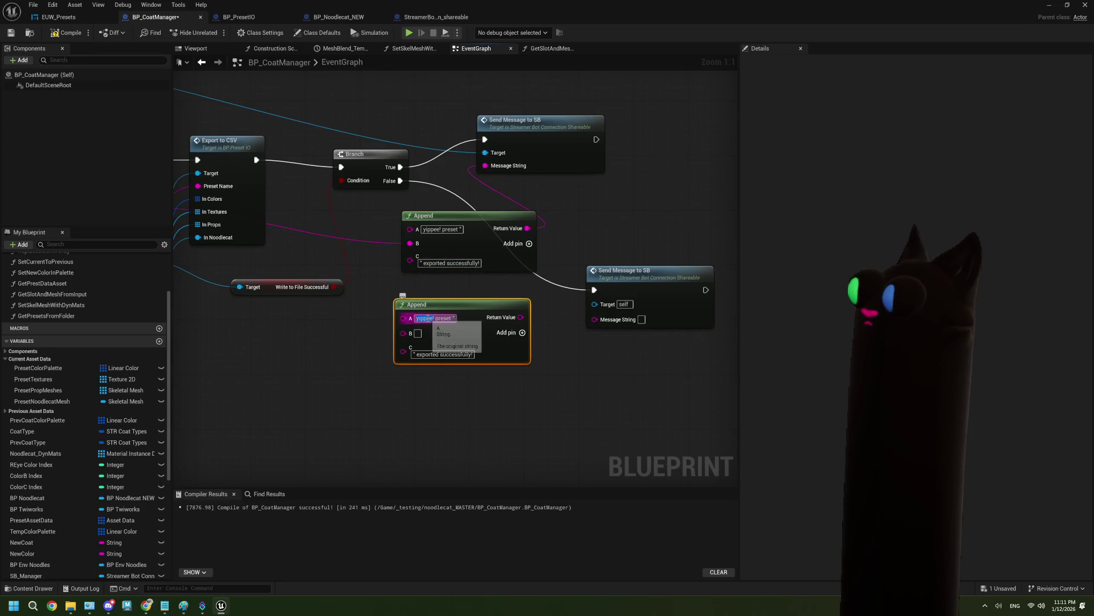
double_click(450, 317)
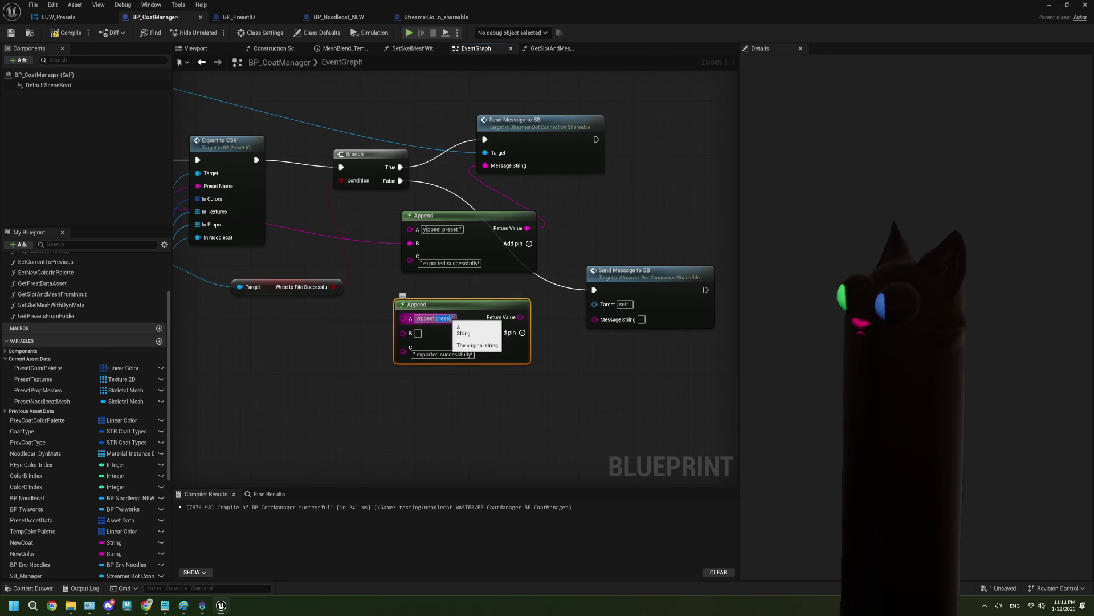
key(BackSpace)
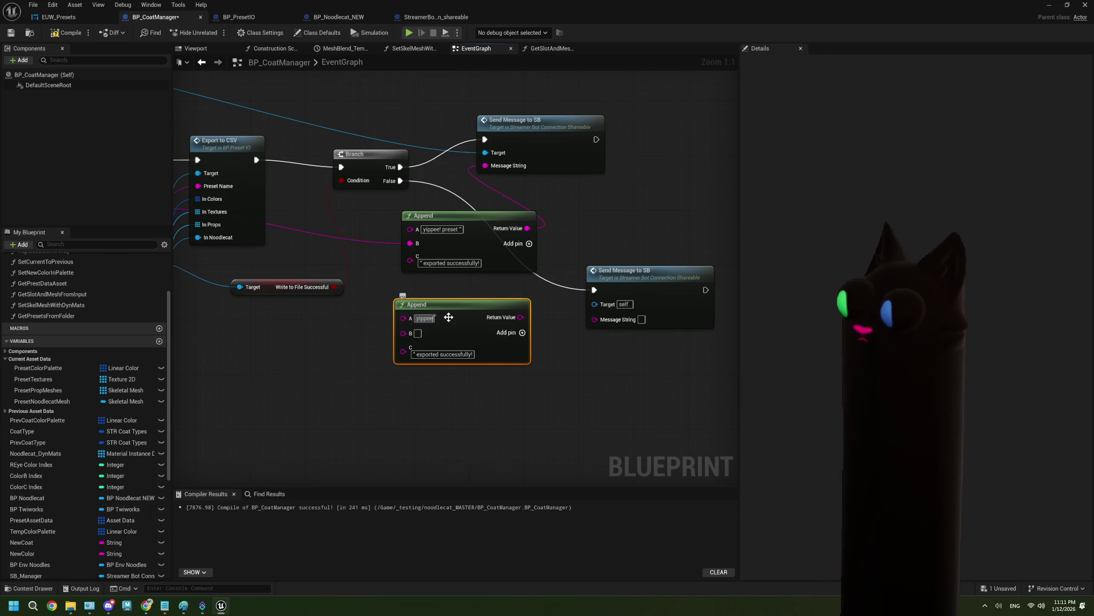
text(hot dang, )
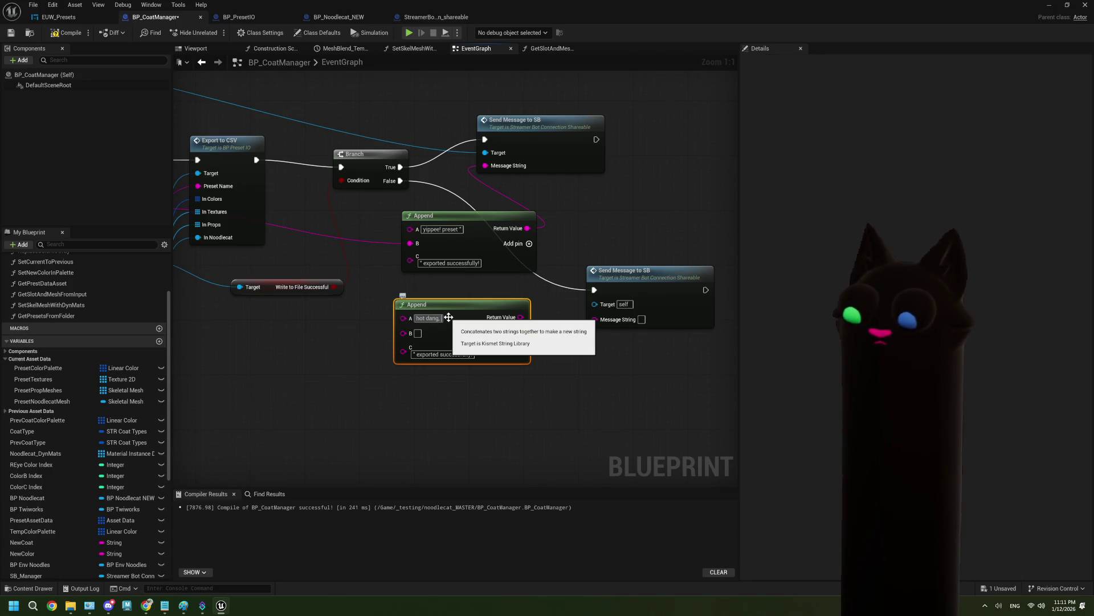
text(preset)
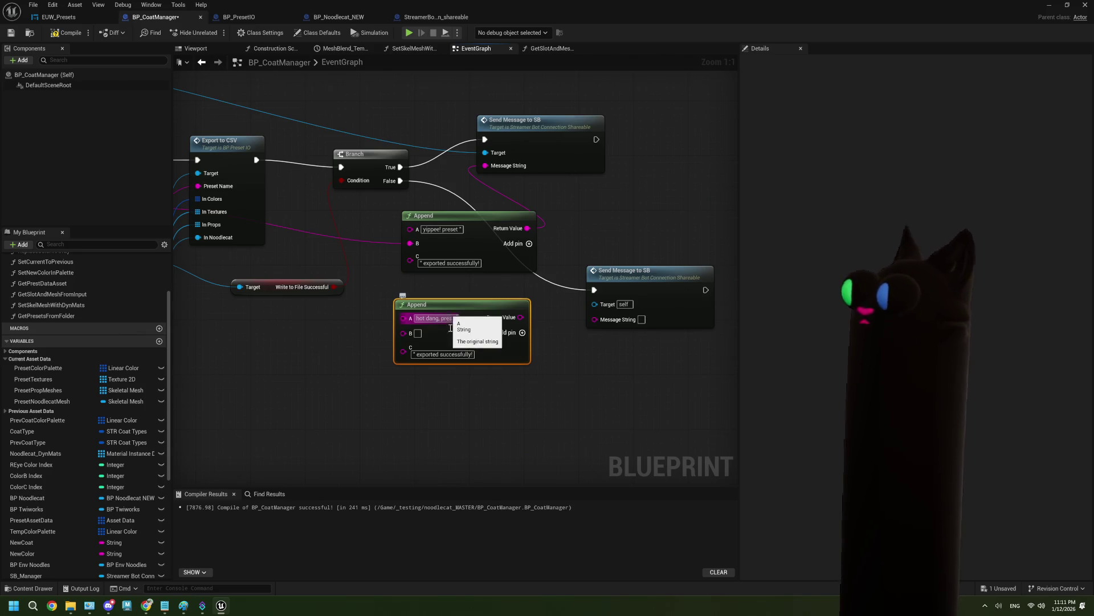
click(416, 395)
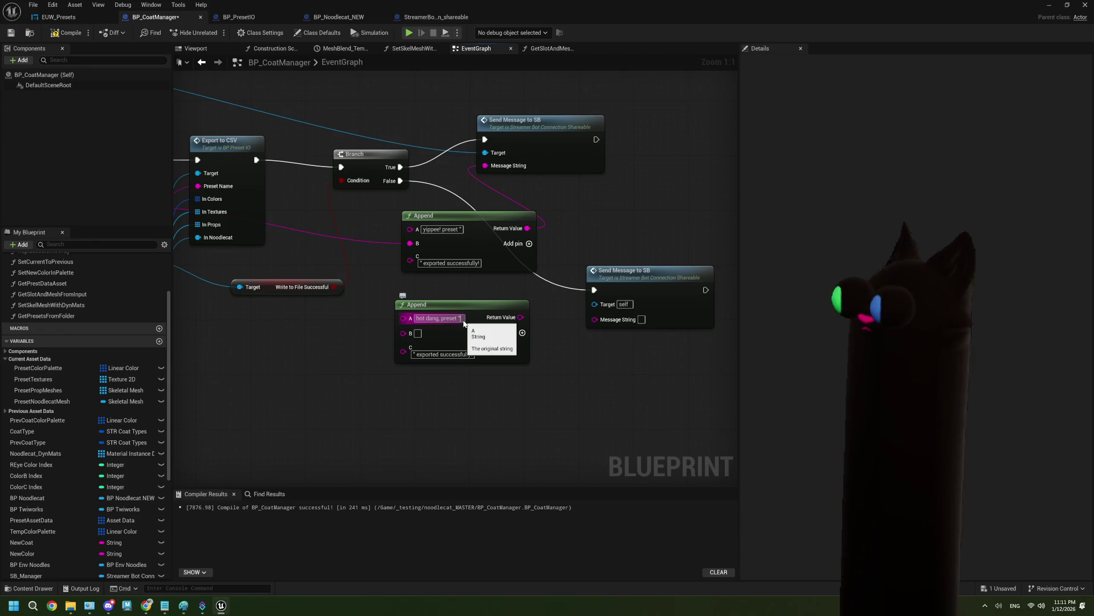
Wire the preset name into B, set C to ' export failed!', and feed the failure message
drag(304, 330, 423, 335)
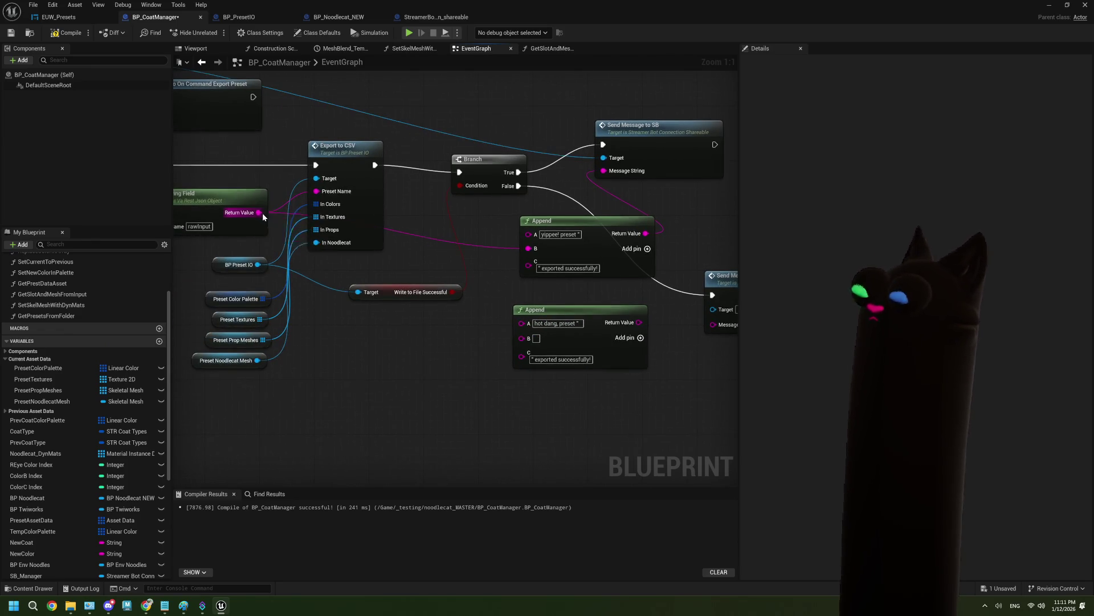
drag(524, 383, 455, 364)
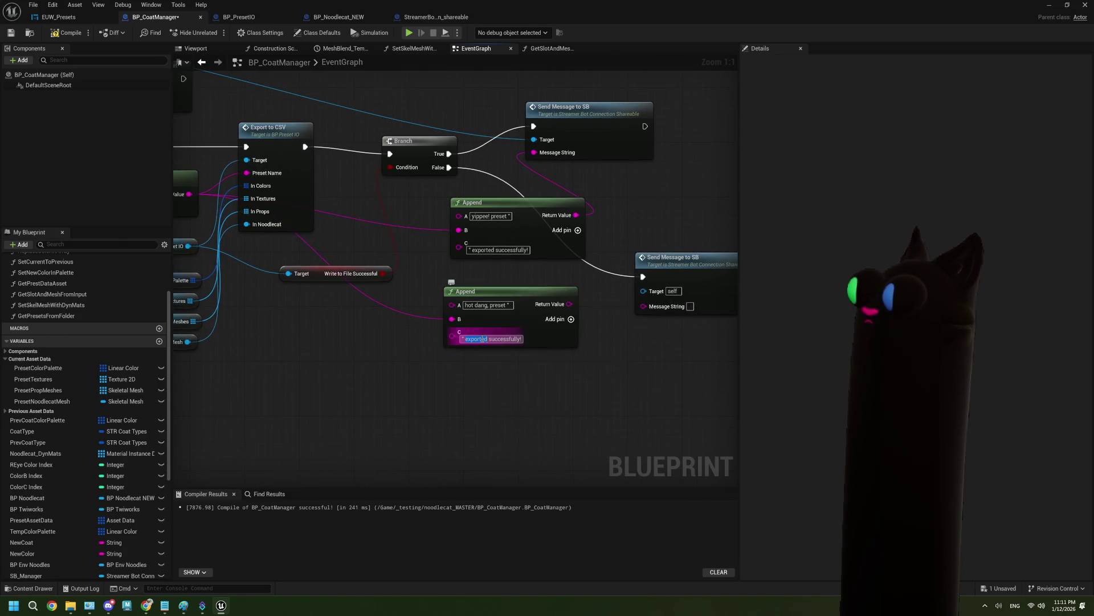
click(523, 339)
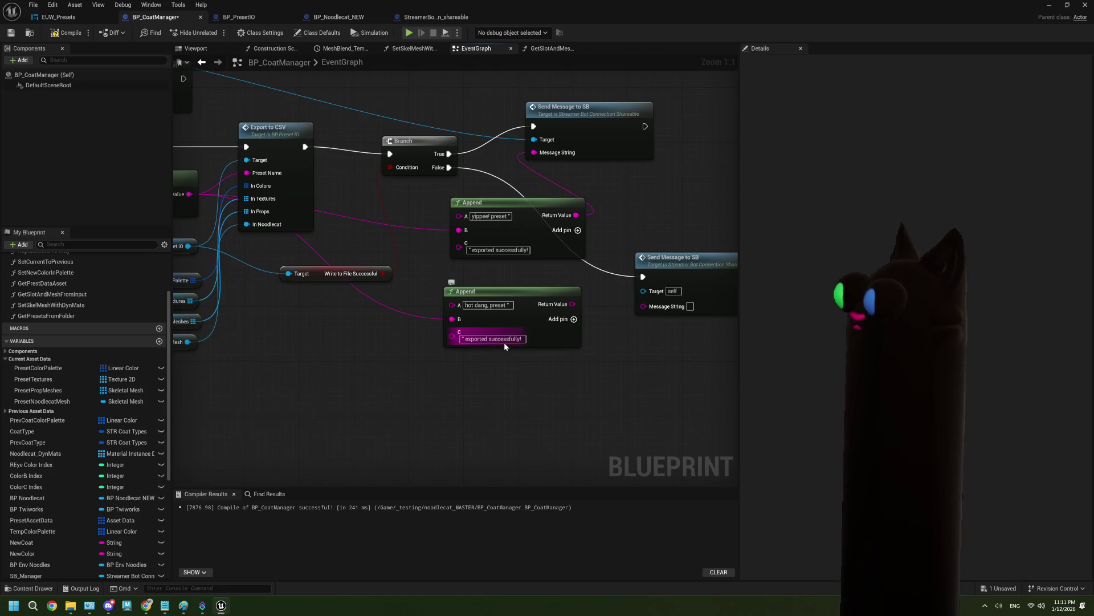
key(ctrl+a)
key(BackSpace)
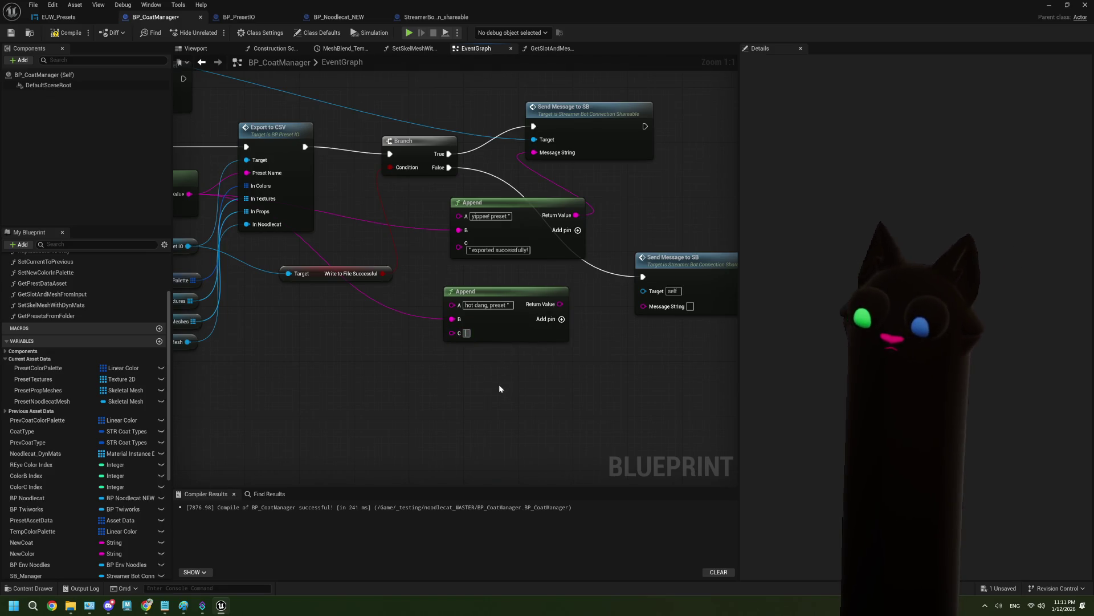
text(" export f)
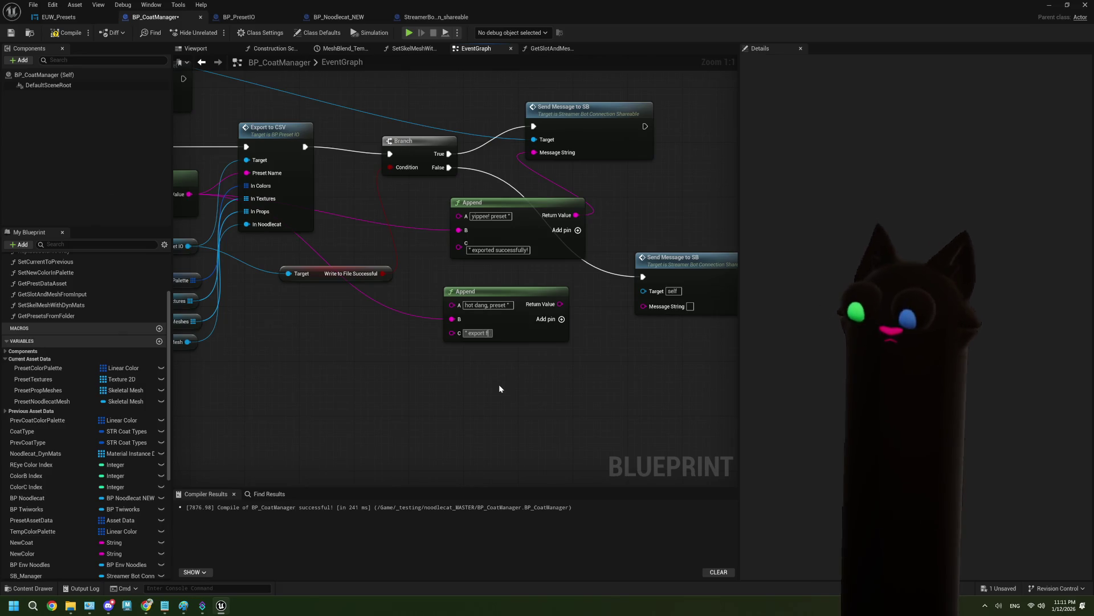
text(ailed!)
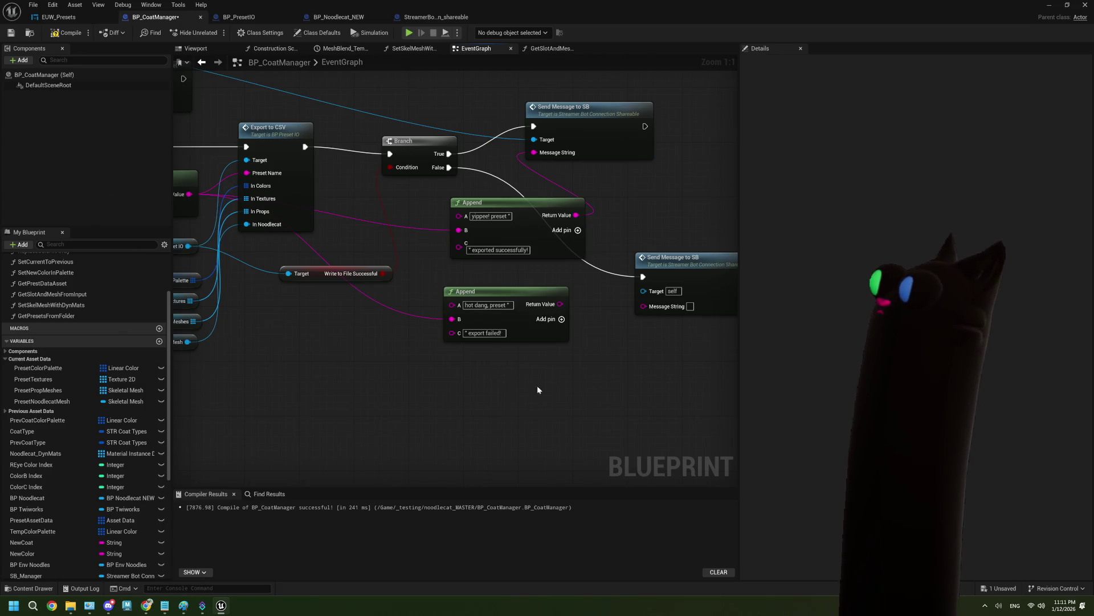
mouse_move(538, 390)
mouse_down()
mouse_move(480, 348)
mouse_move(566, 323)
mouse_up()
Connect SB Manager to the failure message's Target, recompile, and minimize the Blueprint editor
scroll(461, 372, down, 2)
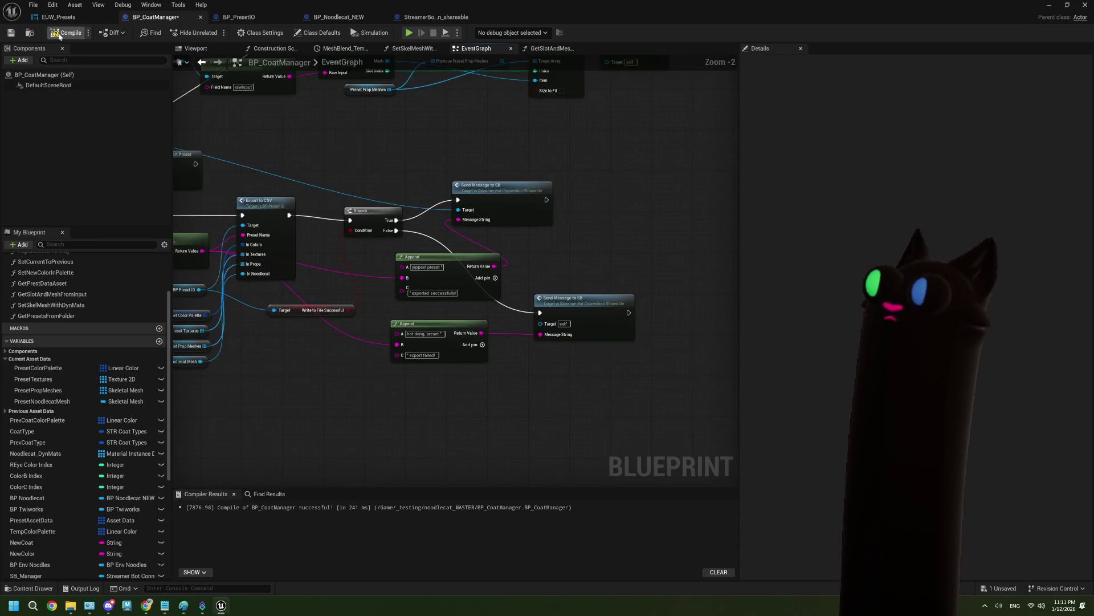
click(11, 33)
scroll(524, 371, up, 2)
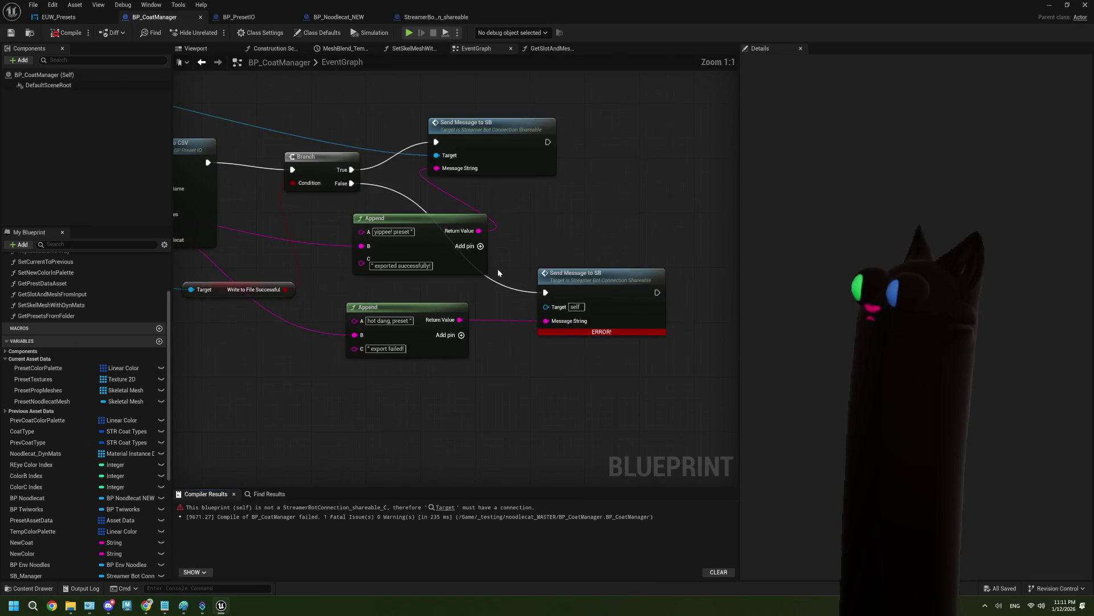
scroll(406, 211, down, 2)
drag(406, 211, 463, 213)
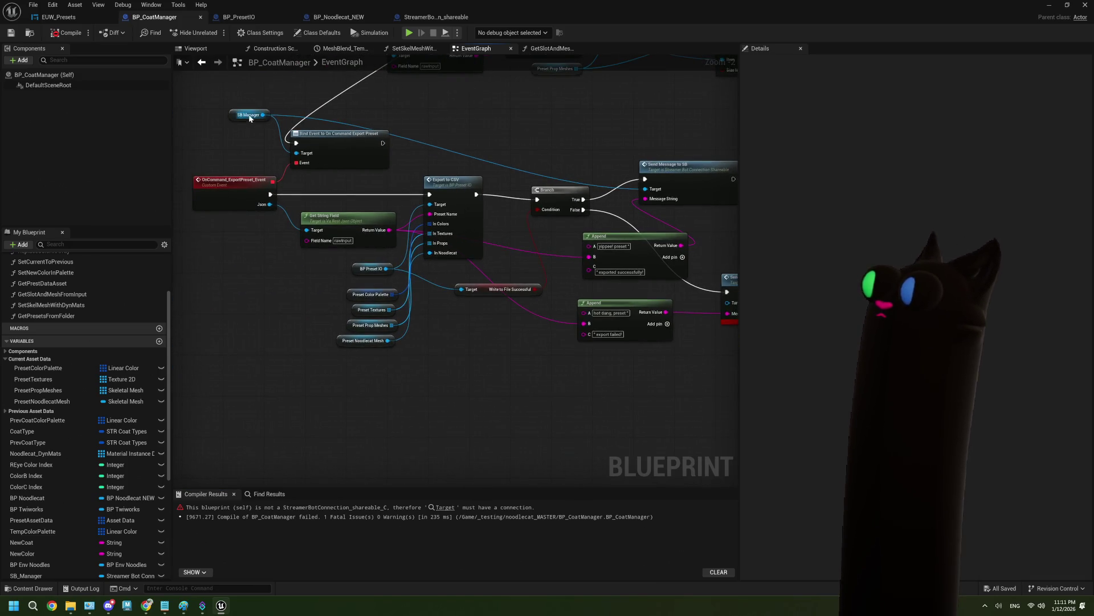
mouse_move(264, 115)
mouse_down()
mouse_move(699, 313)
mouse_move(726, 302)
mouse_move(704, 301)
mouse_up()
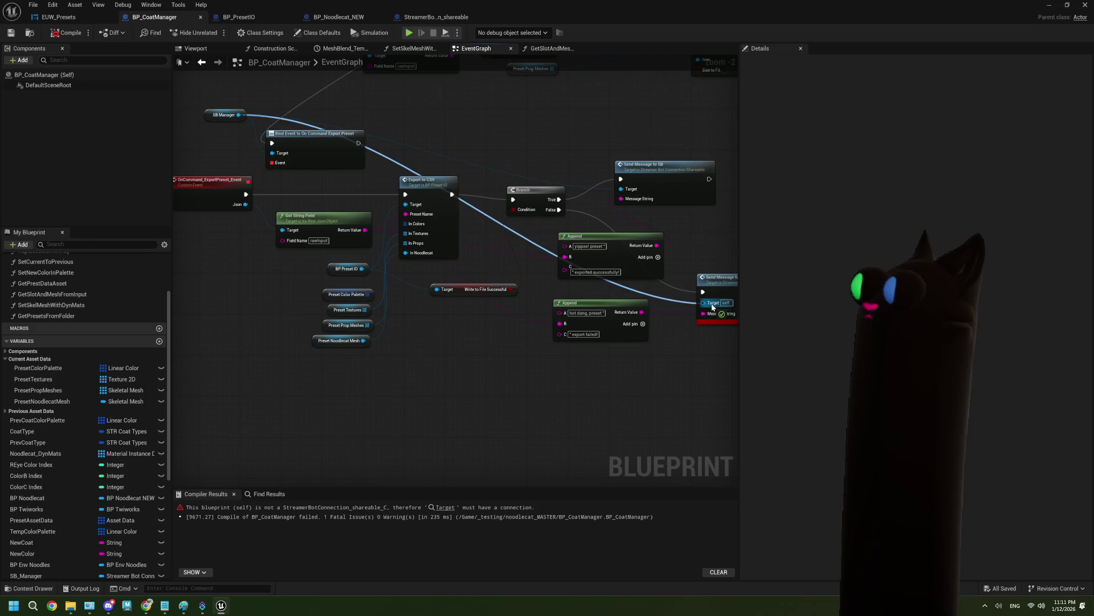
click(65, 33)
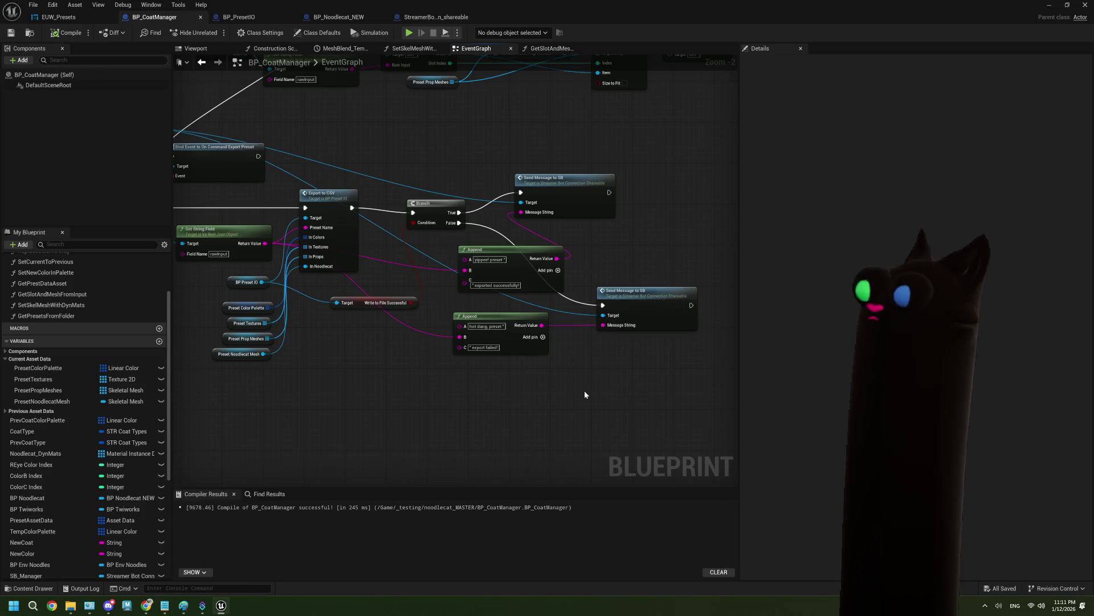
click(1056, 9)
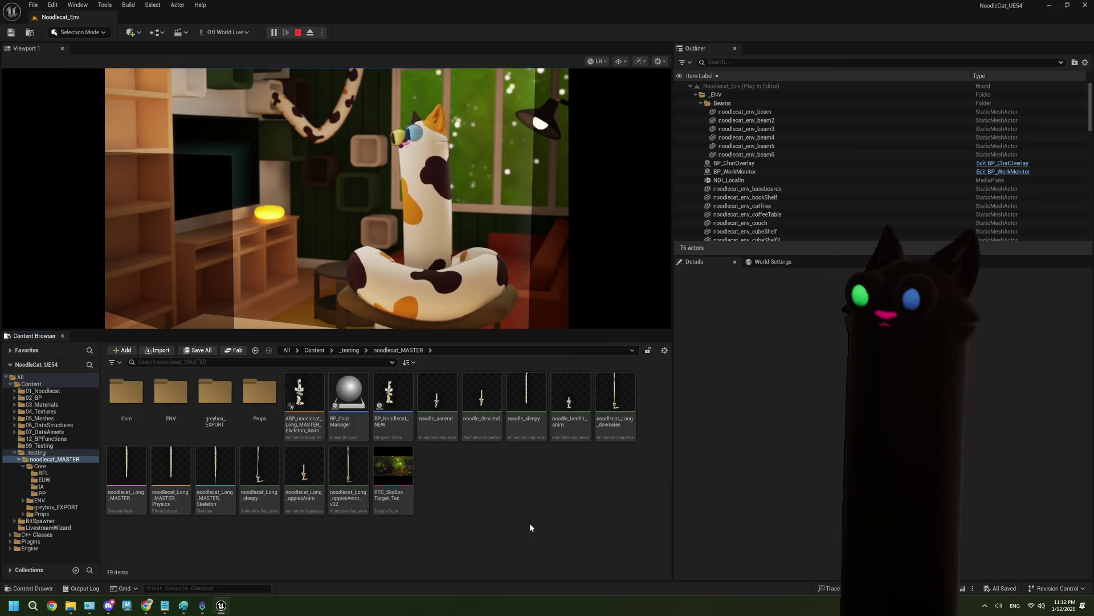
key(alt+Tab)
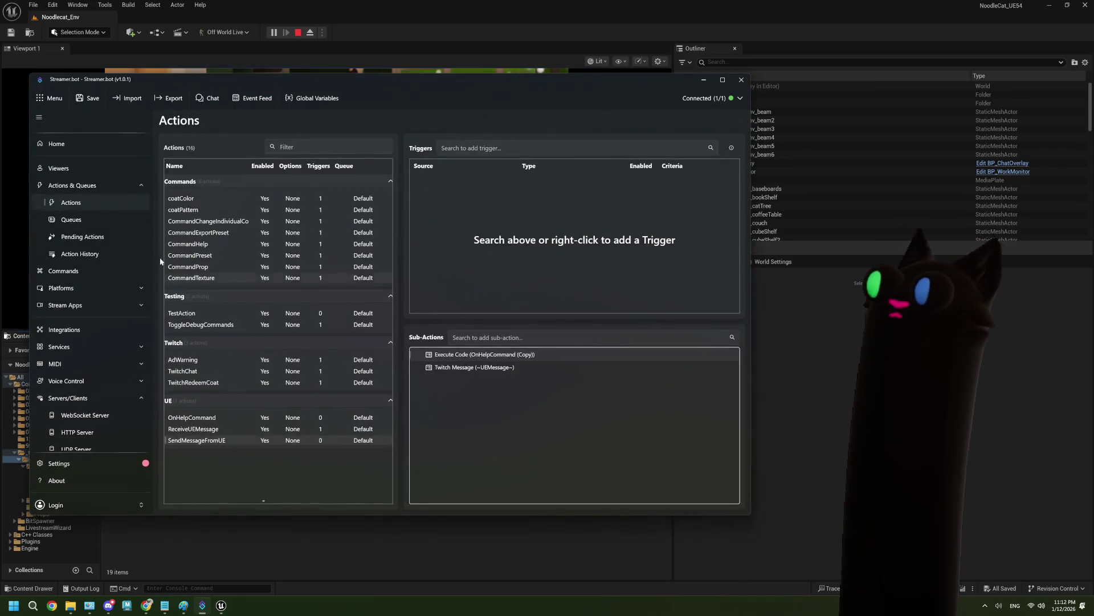
click(77, 254)
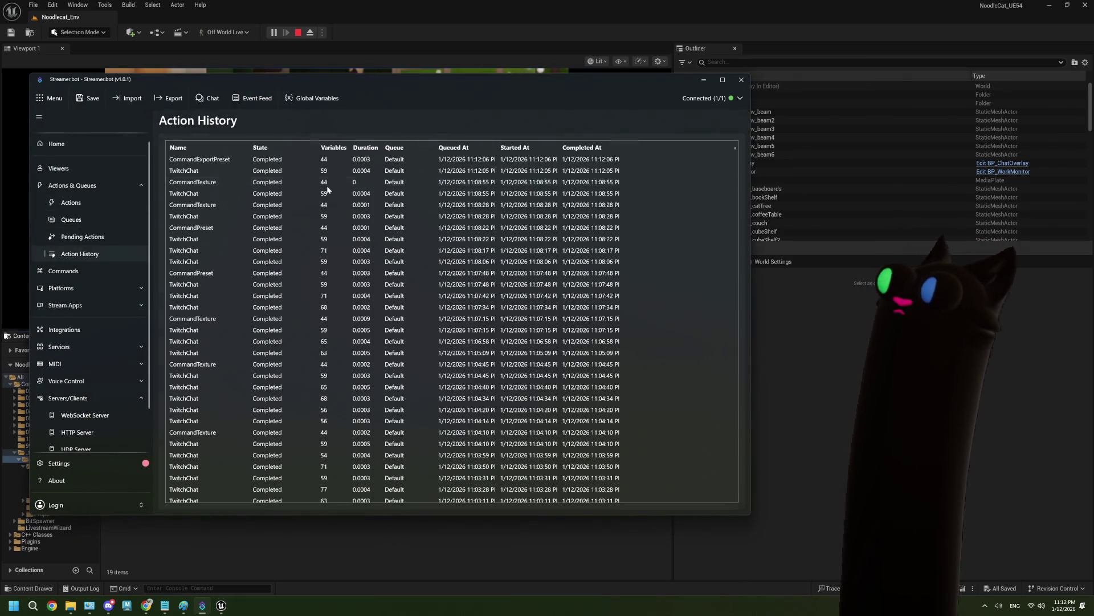
double_click(226, 159)
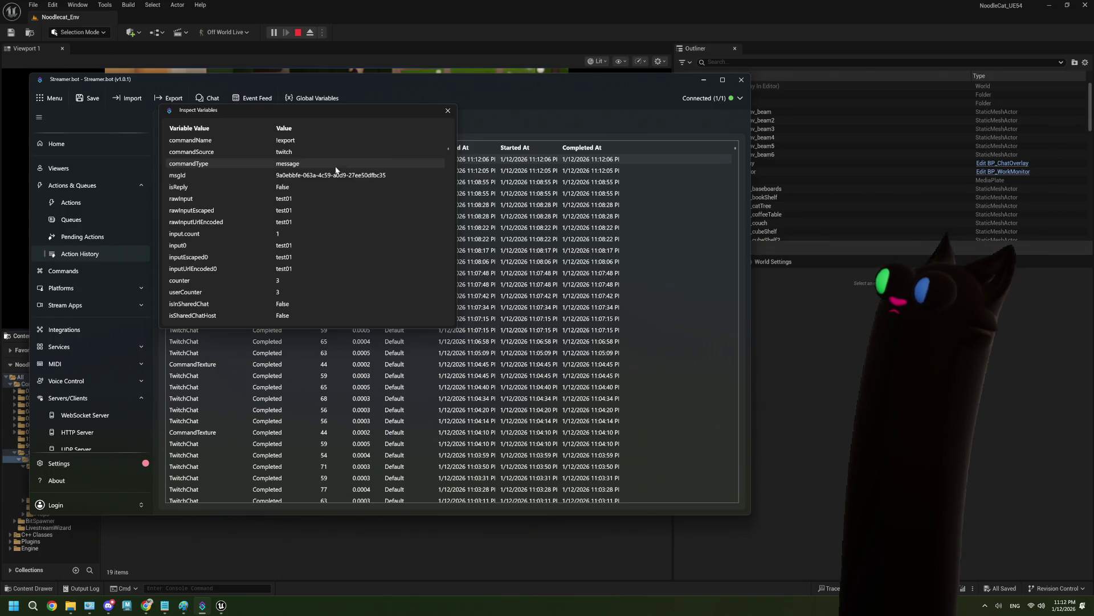
scroll(335, 169, up, 1)
scroll(335, 166, down, 3)
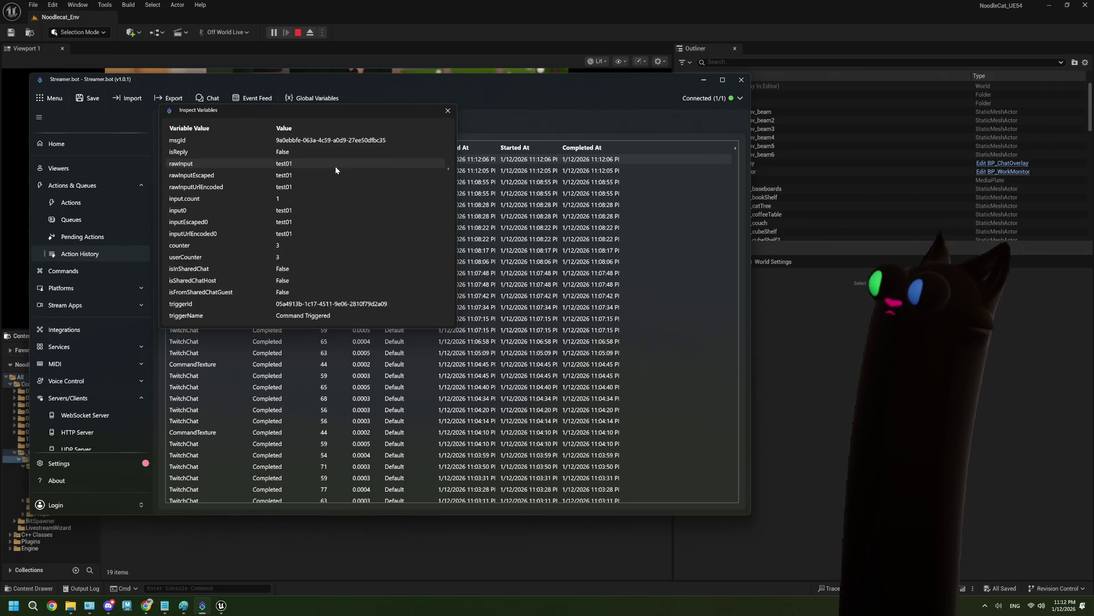
scroll(335, 166, up, 3)
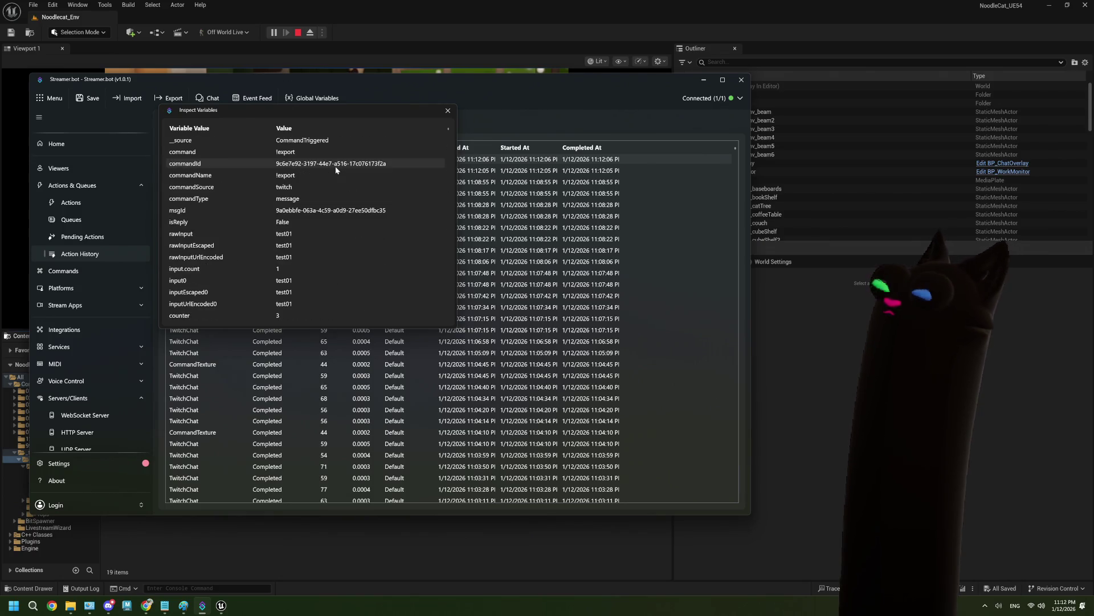
click(447, 110)
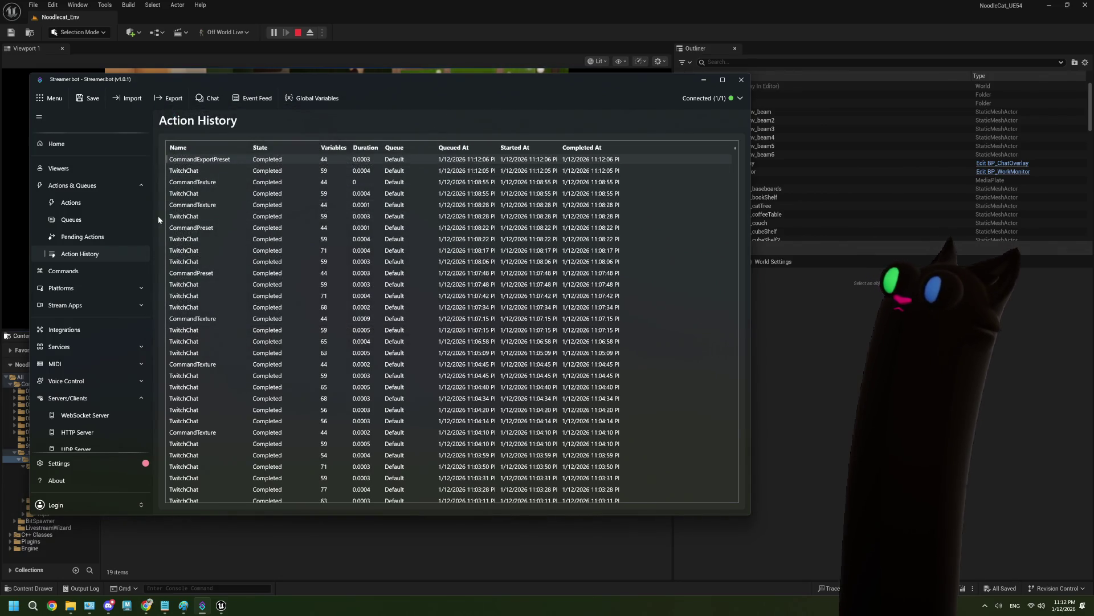
click(123, 204)
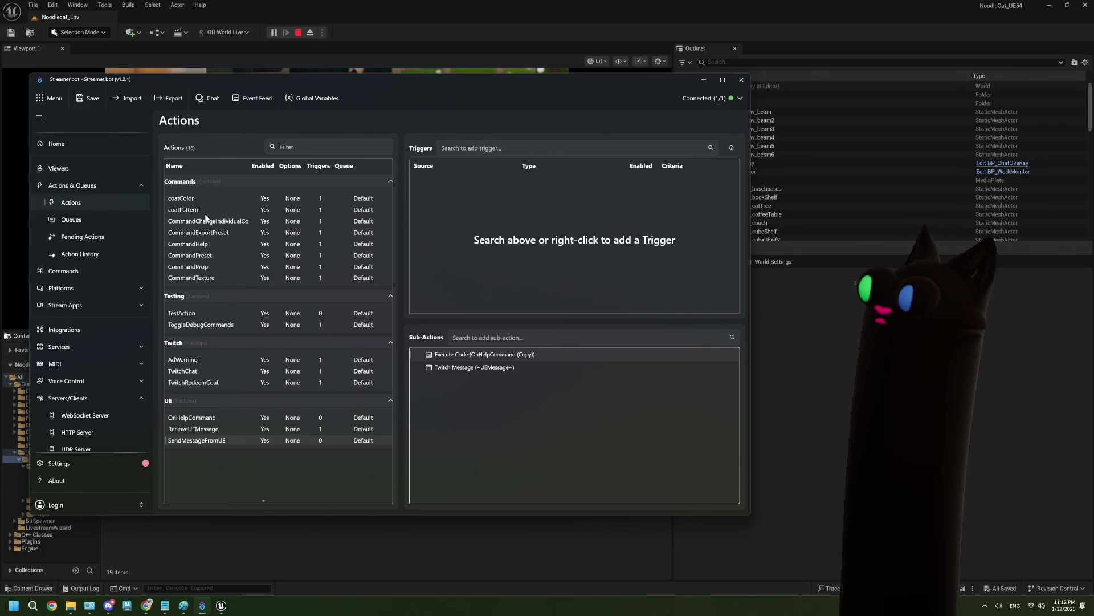
click(216, 242)
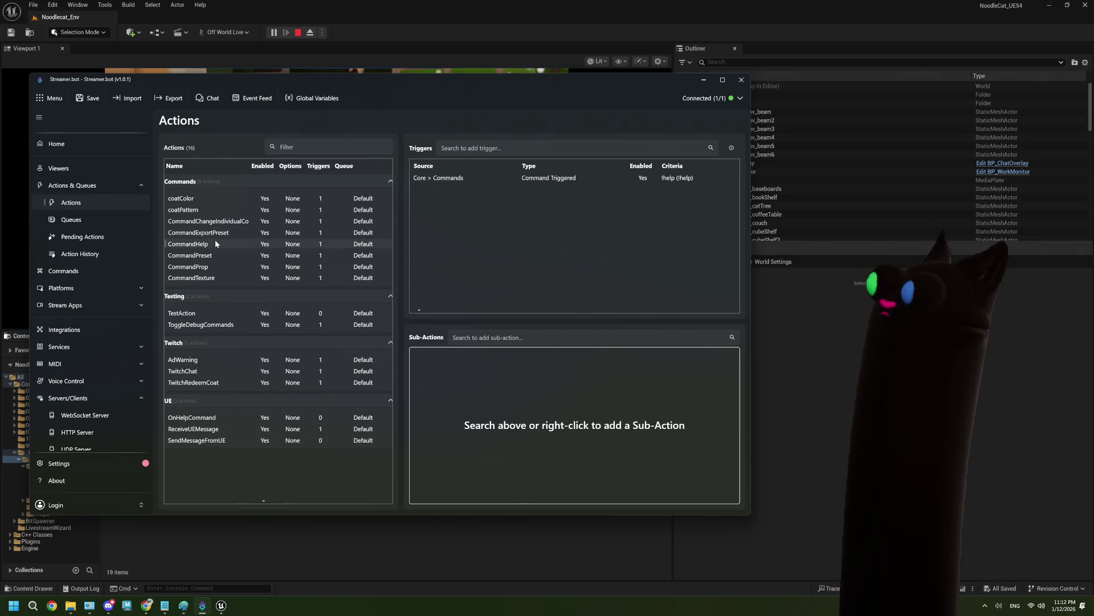
click(216, 232)
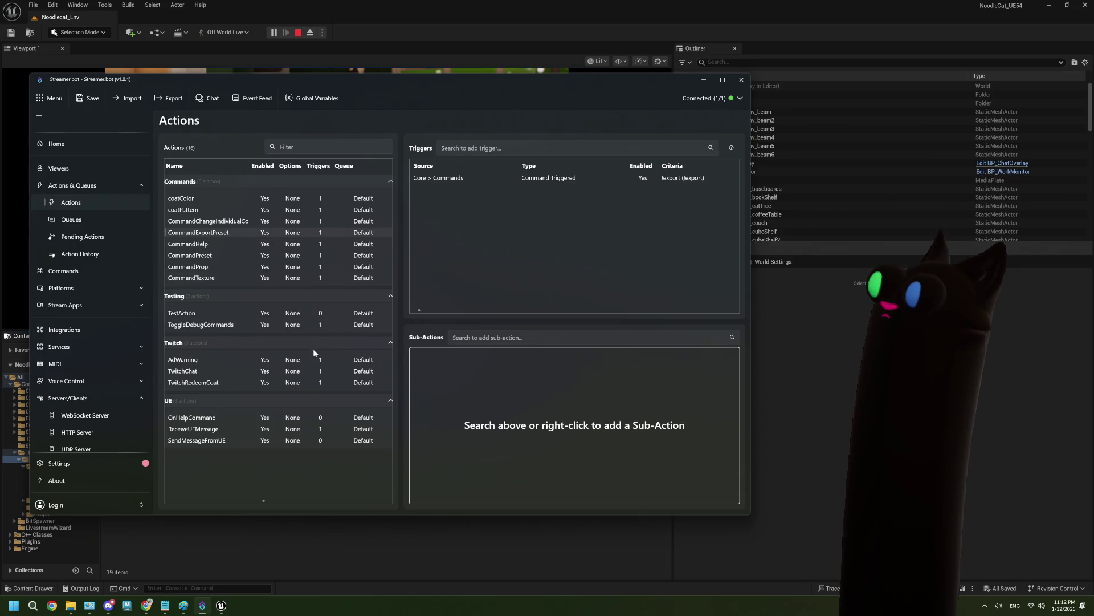
click(259, 528)
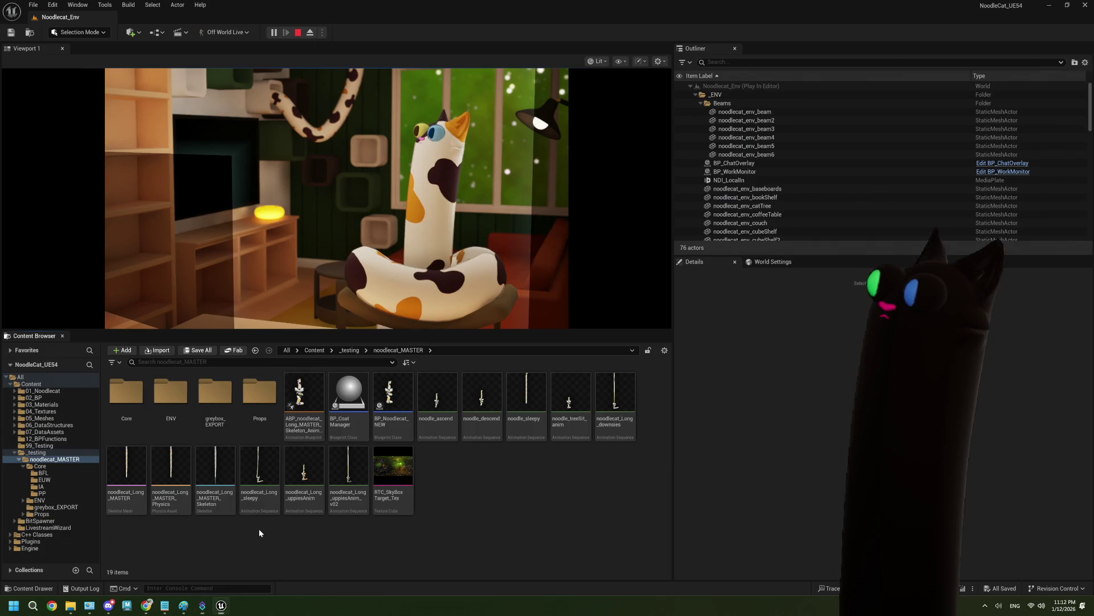
Stop the Play In Editor session and reopen the BP_CoatManager Blueprint
click(297, 32)
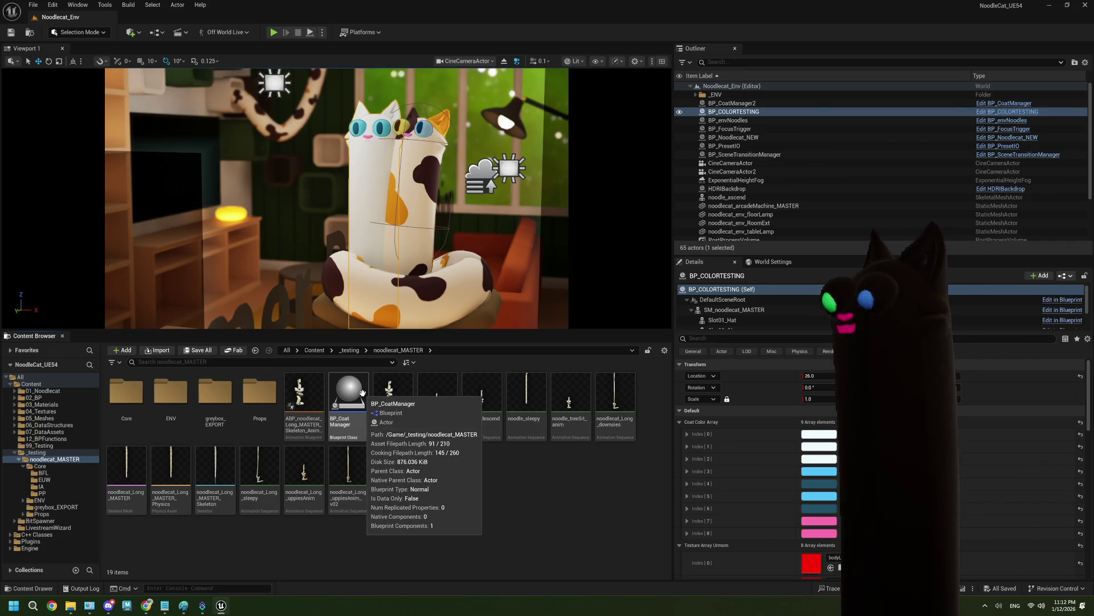
click(434, 402)
double_click(351, 390)
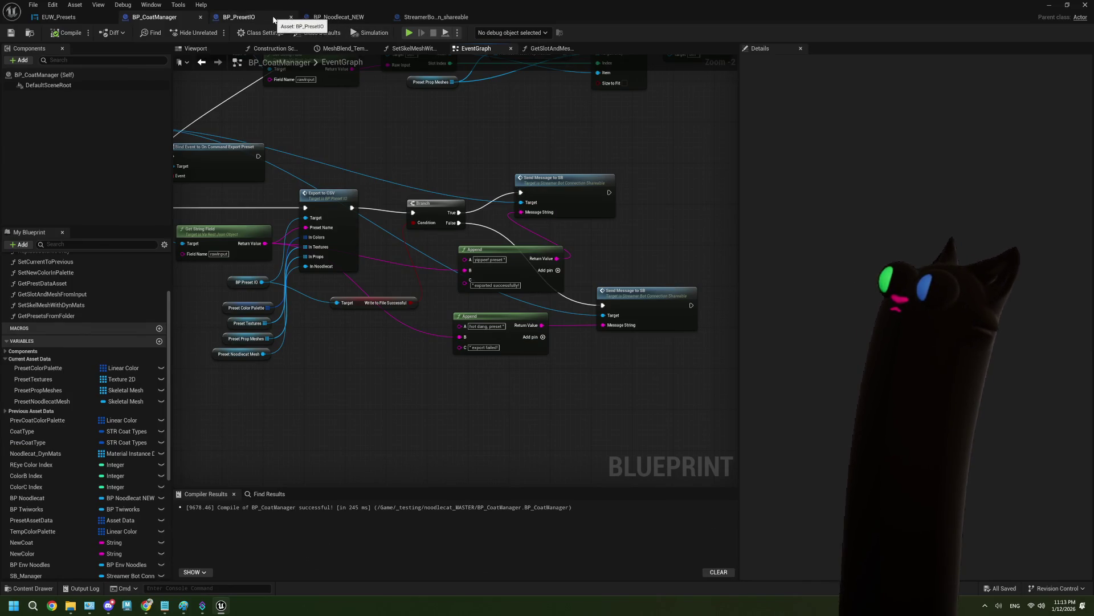
In StreamerBotConnection_shareable, shift the SendMessageToSB event and SBDo Action nodes left, then save
click(419, 13)
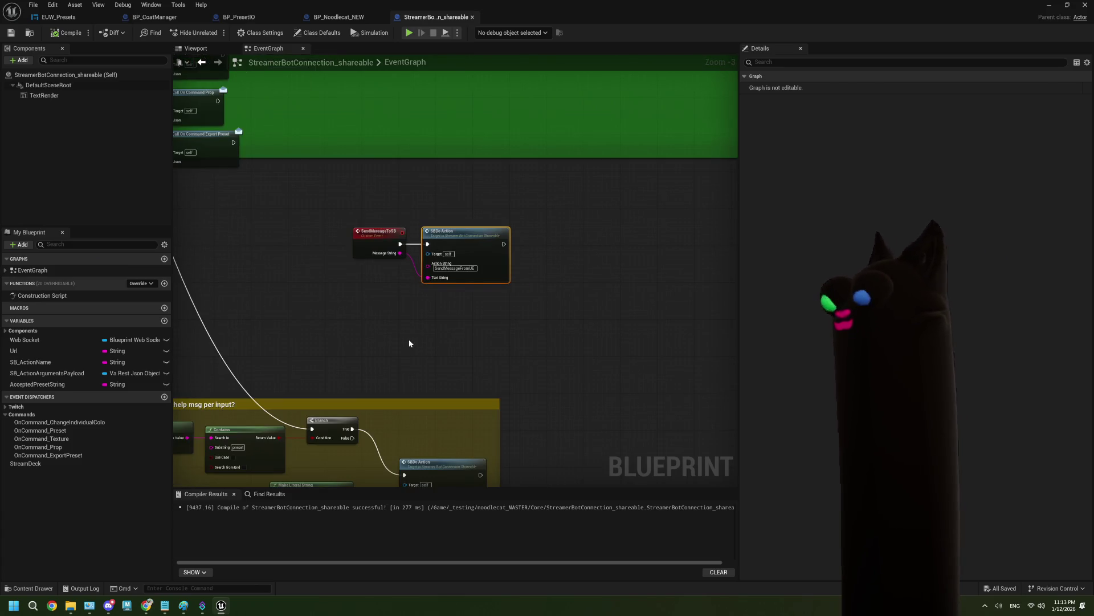
mouse_move(376, 341)
mouse_down()
mouse_move(513, 320)
mouse_move(356, 236)
mouse_up()
scroll(513, 320, down, 1)
scroll(348, 228, up, 5)
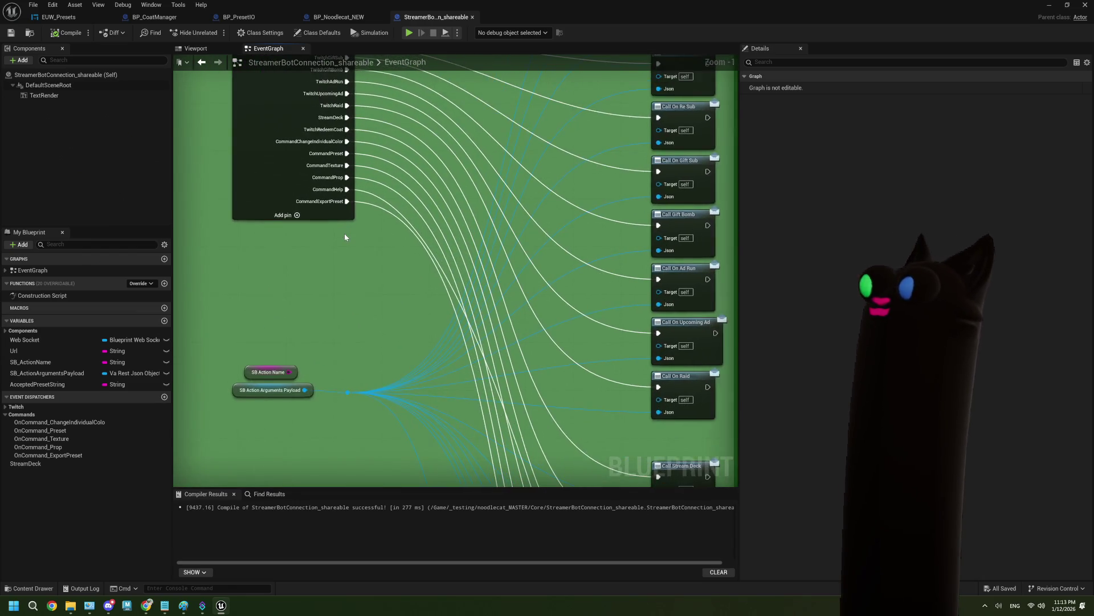
scroll(344, 237, down, 4)
mouse_move(429, 345)
mouse_down()
mouse_move(425, 240)
mouse_move(414, 322)
mouse_move(399, 301)
mouse_move(479, 468)
mouse_move(444, 320)
mouse_up()
scroll(444, 320, up, 3)
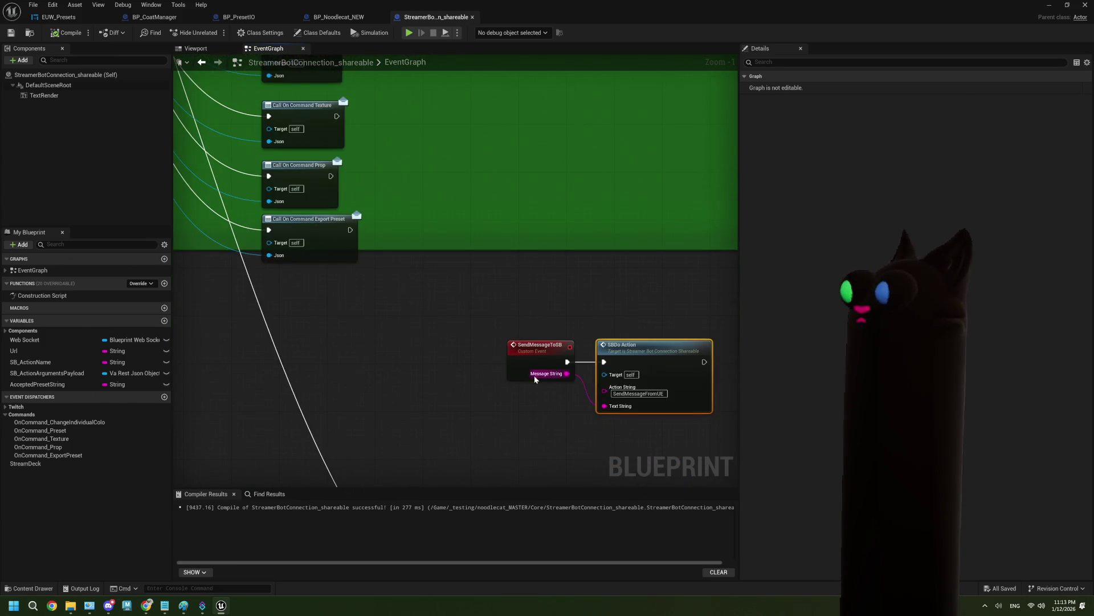
drag(450, 369, 448, 352)
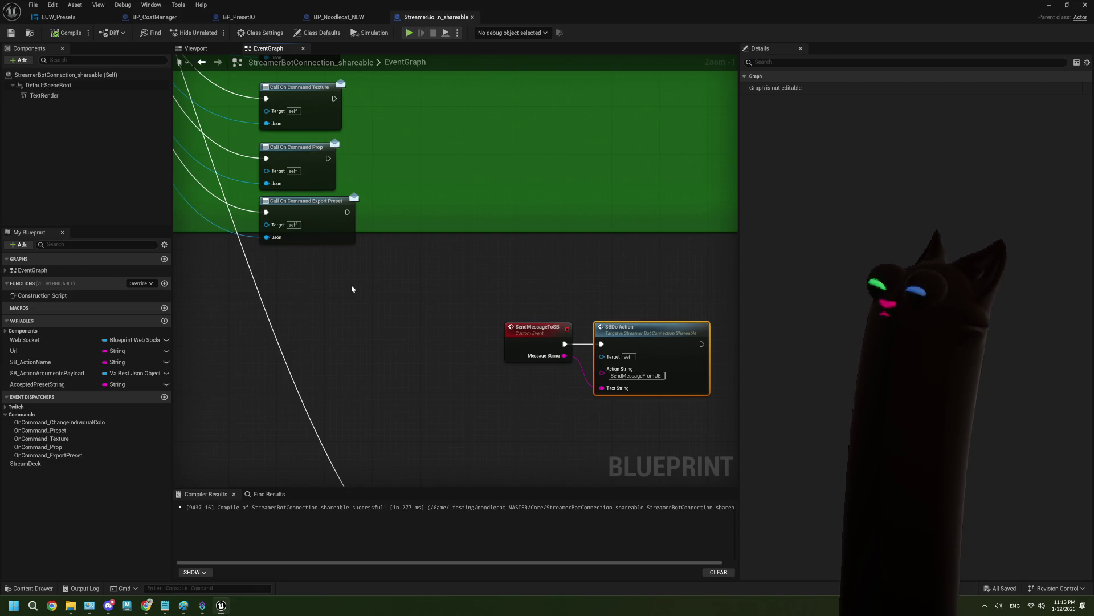
scroll(351, 286, down, 1)
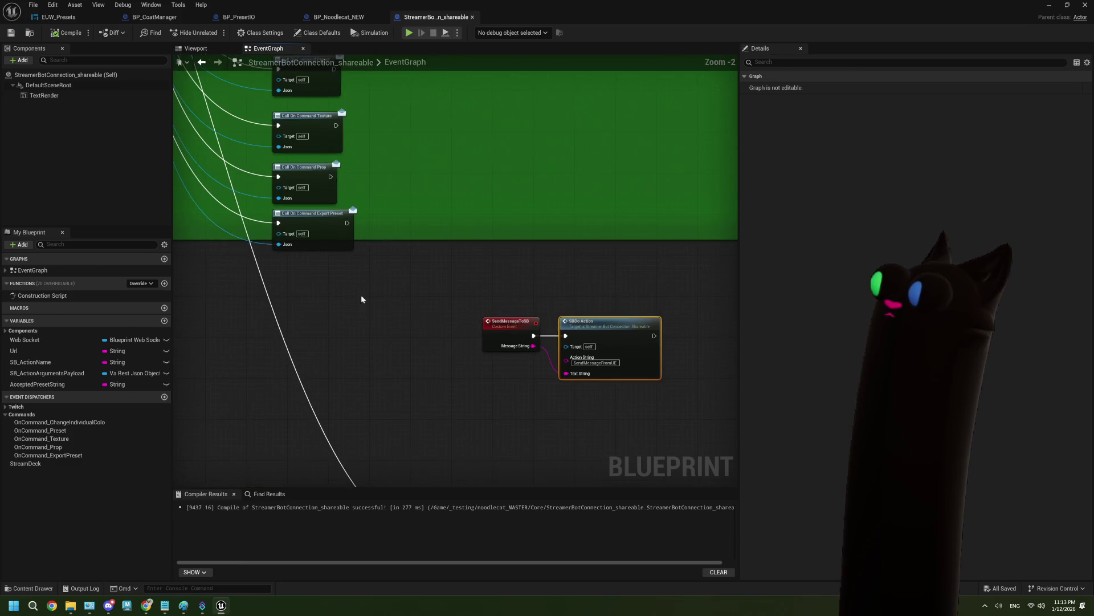
mouse_move(462, 289)
mouse_down()
mouse_move(596, 386)
mouse_move(640, 394)
mouse_move(521, 362)
mouse_up()
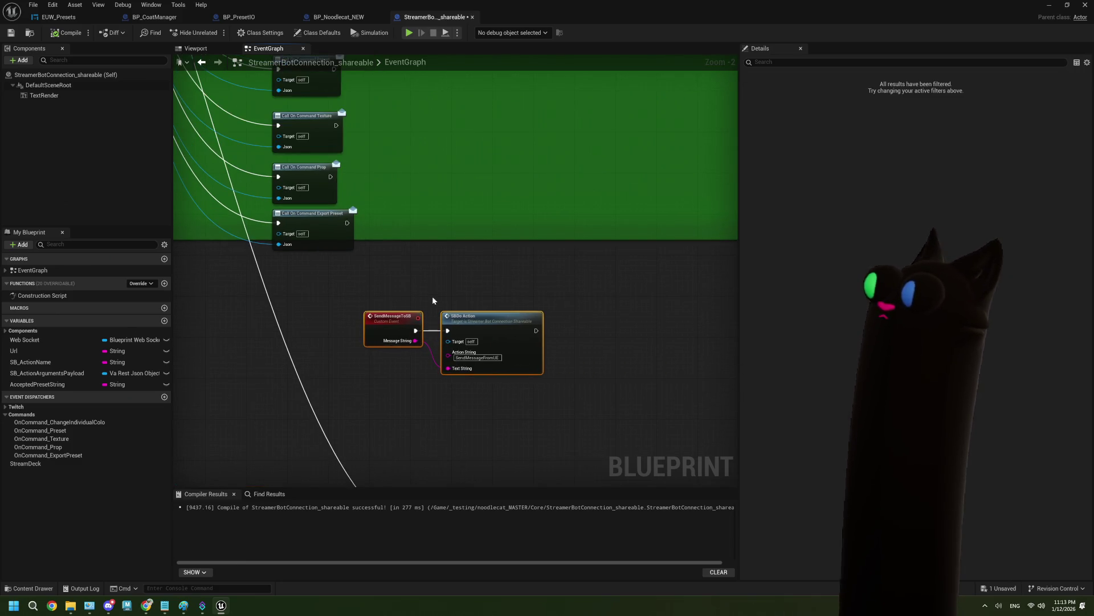
click(433, 299)
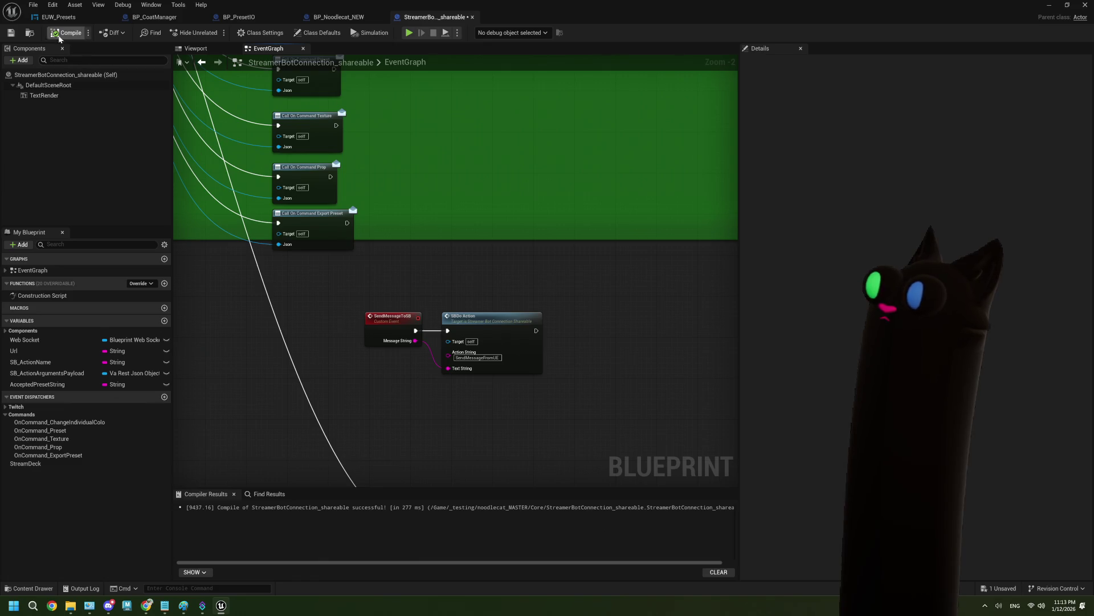
click(12, 34)
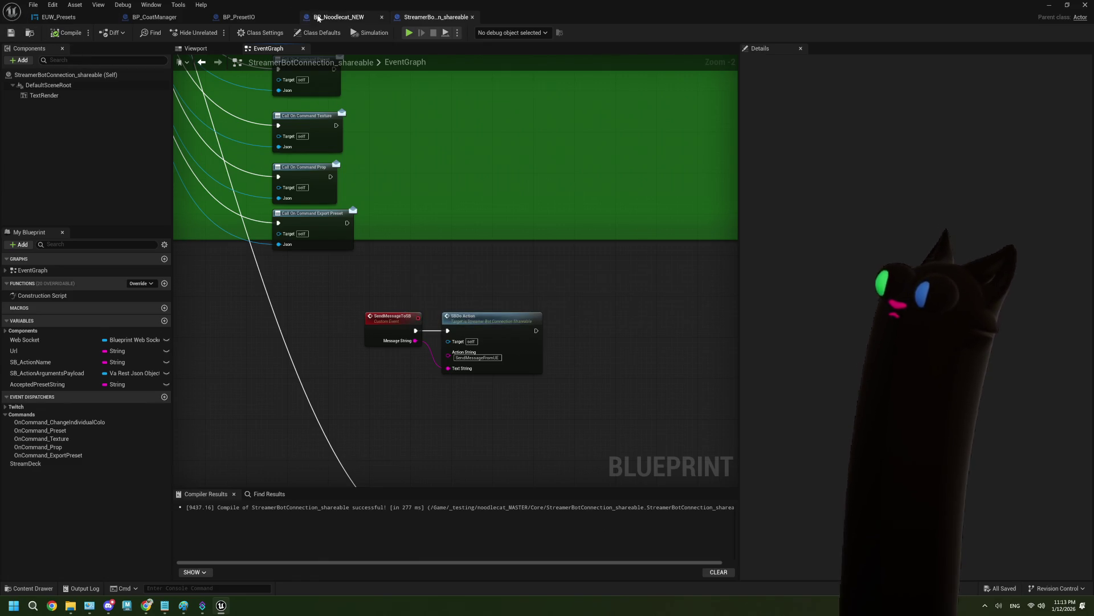
Nudge BP_CoatManager's success-branch Send Message to SB node, save, and bring up Streamer.bot
click(336, 17)
click(275, 14)
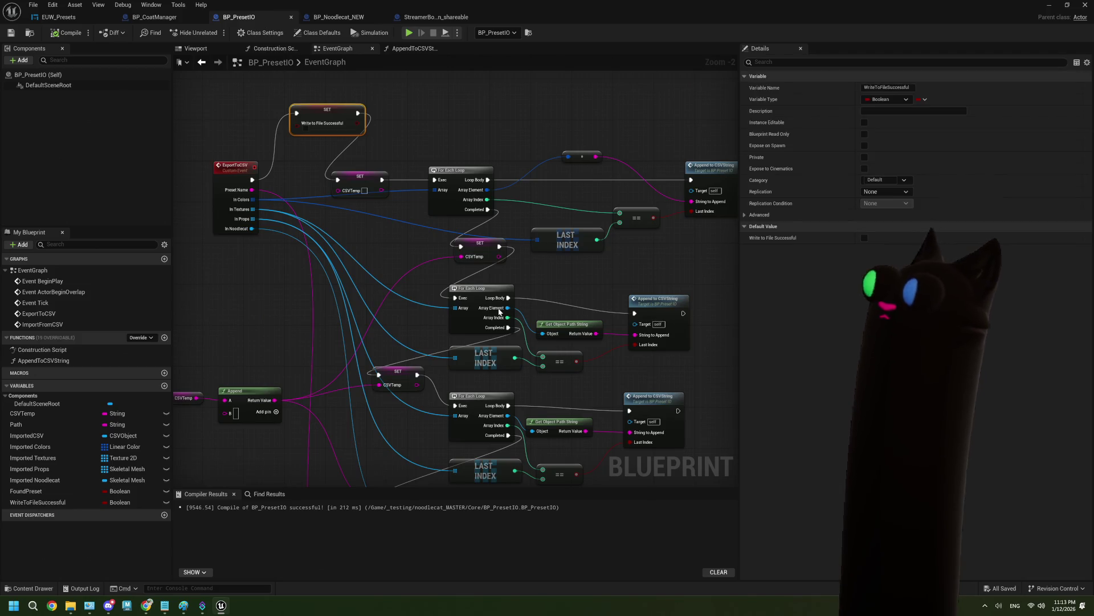
click(154, 16)
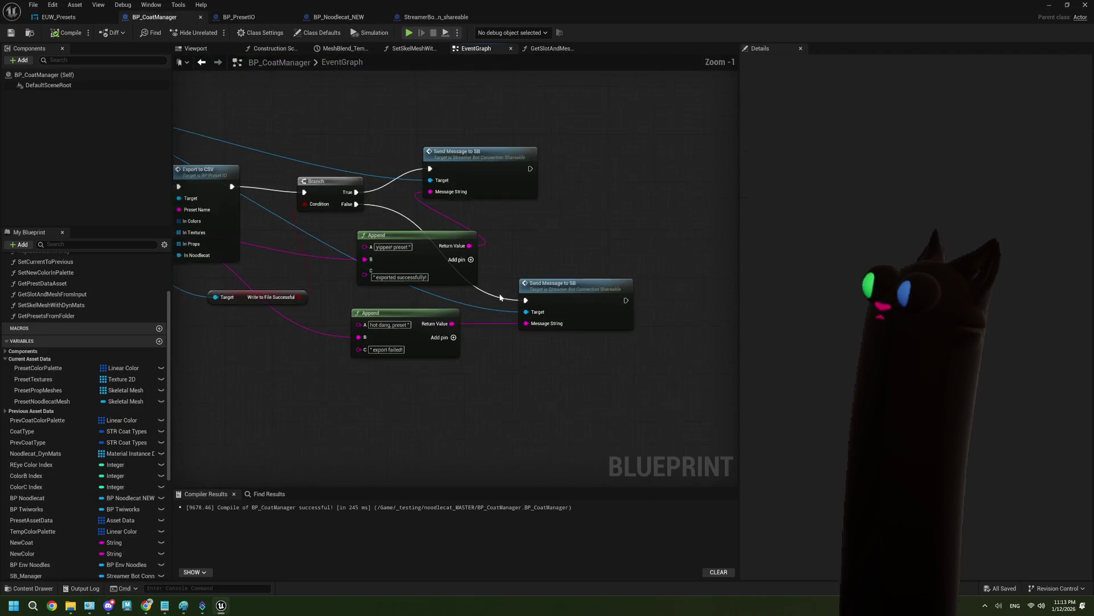
scroll(500, 296, up, 1)
drag(464, 145, 559, 176)
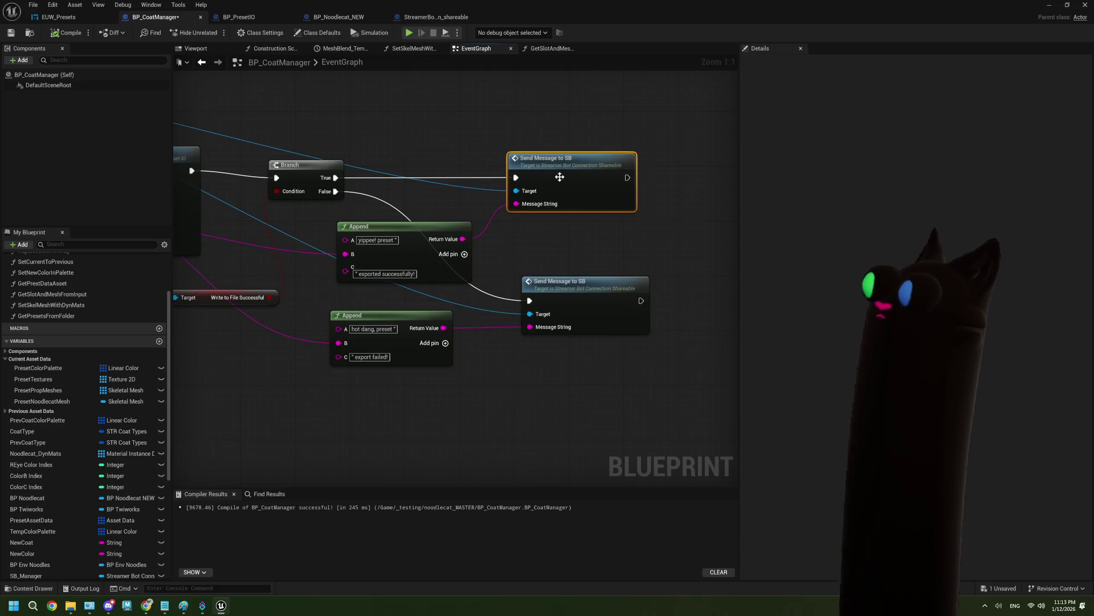
click(11, 33)
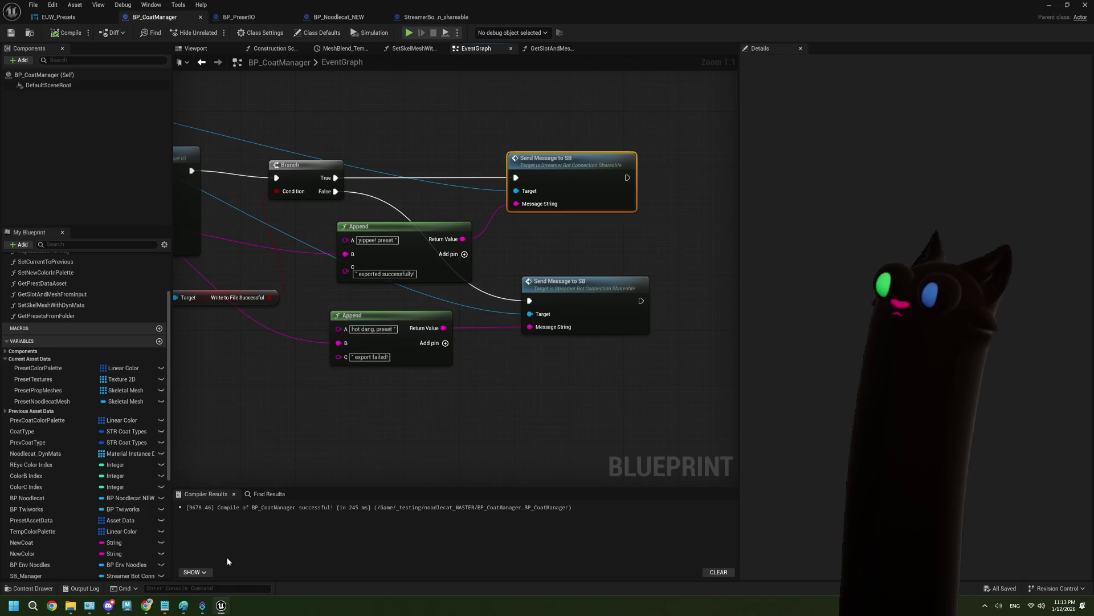
click(202, 606)
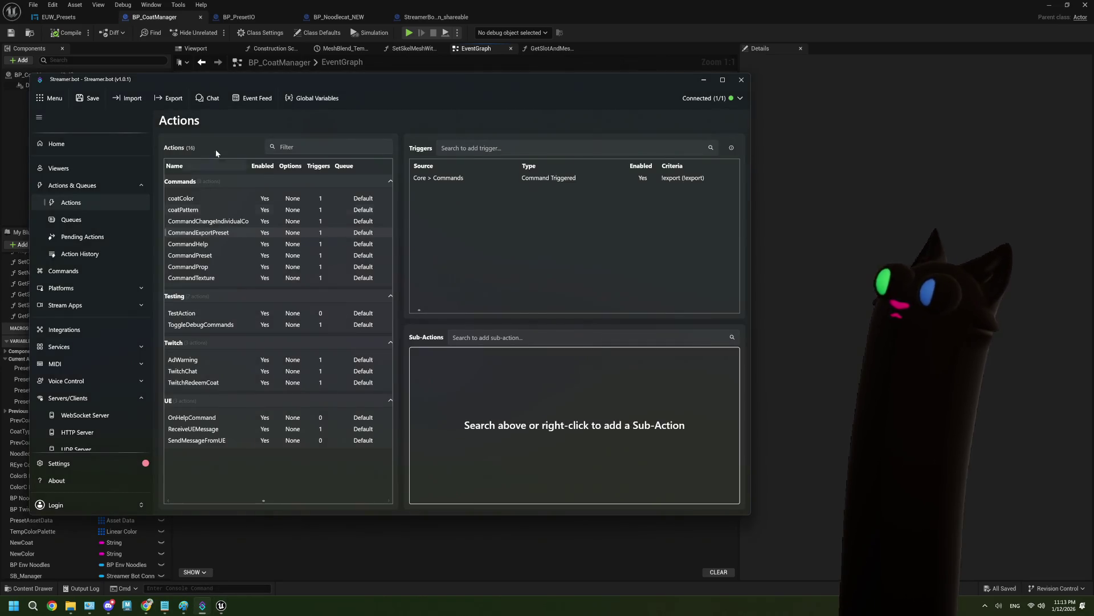
Check Streamer.bot's global variables, then the ReceiveUEMessage and SendMessageFromUE triggers and sub-actions
click(297, 100)
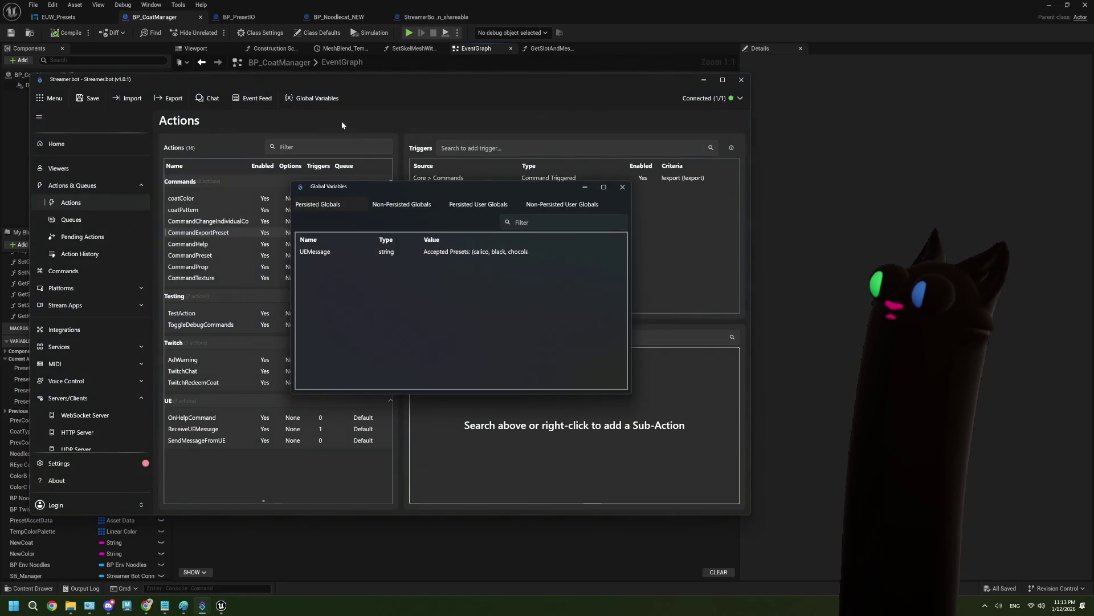
click(623, 188)
click(219, 431)
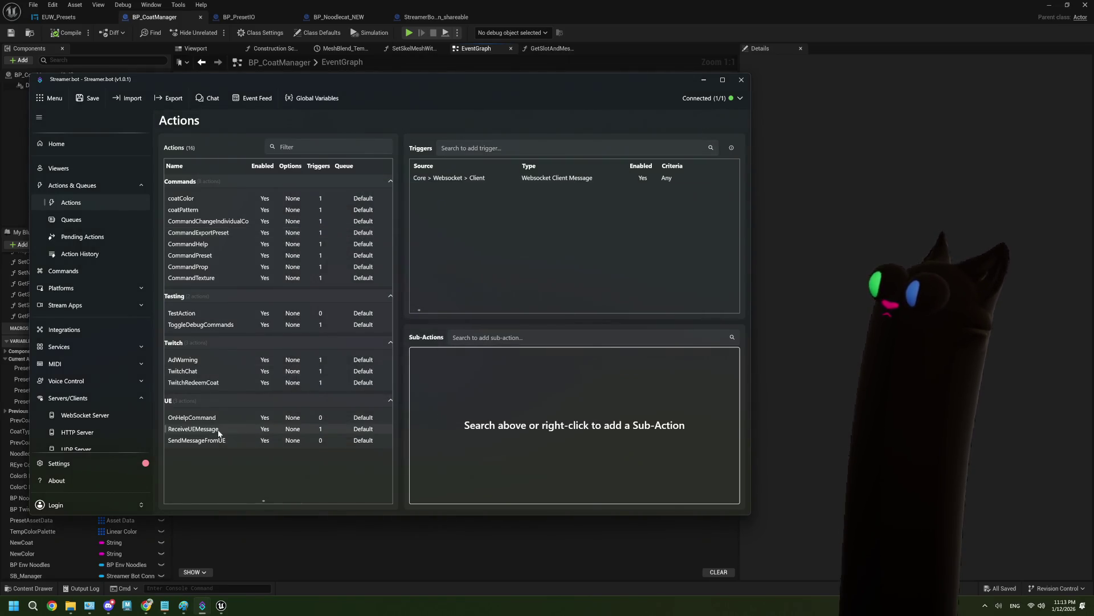
click(223, 441)
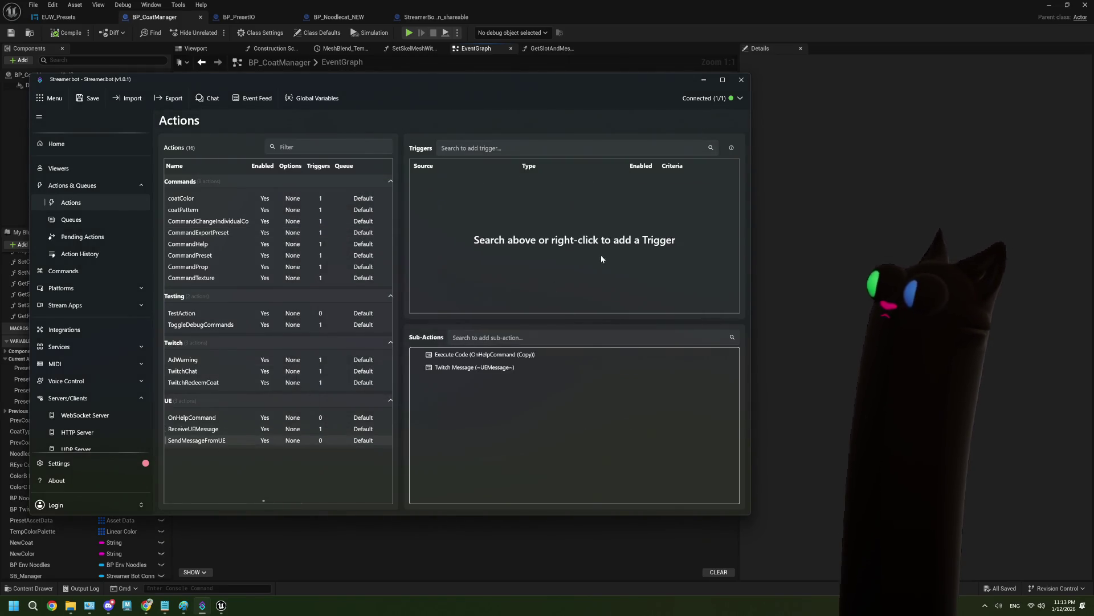
click(217, 430)
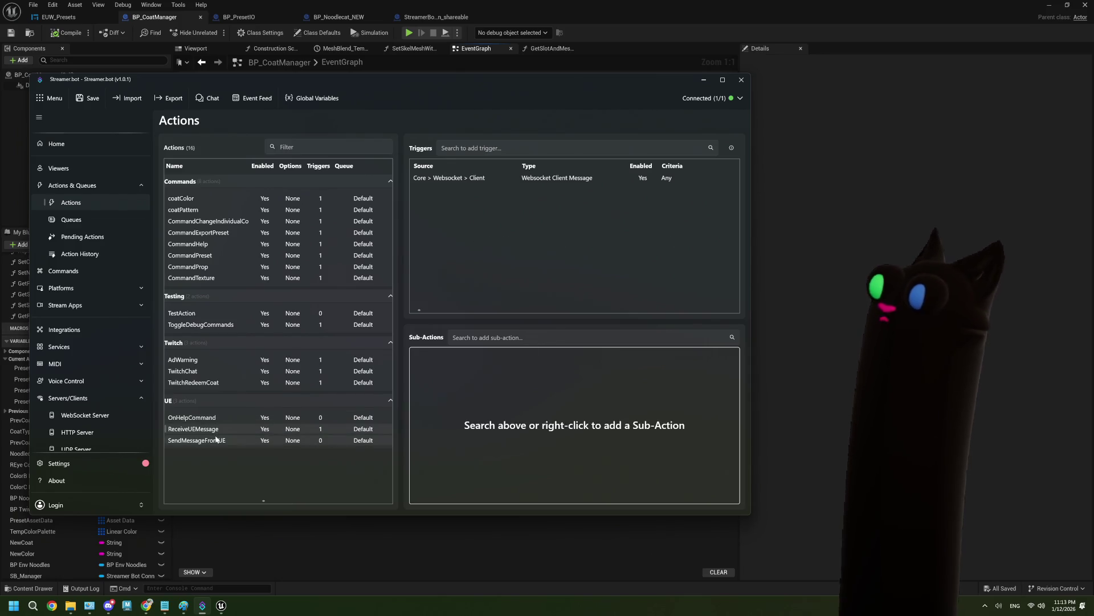
click(219, 440)
click(218, 429)
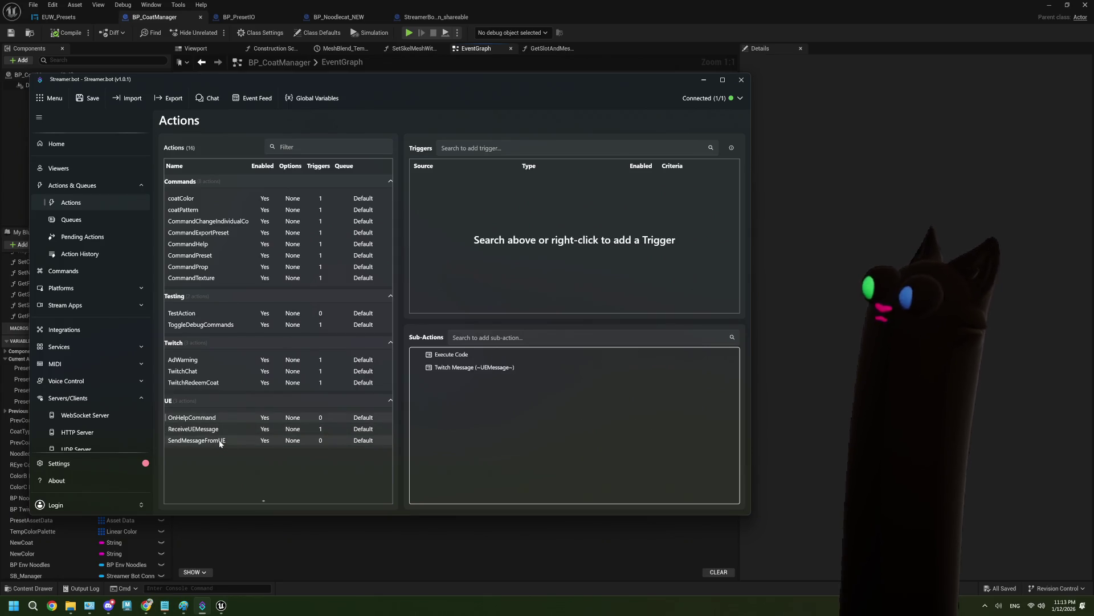
click(197, 433)
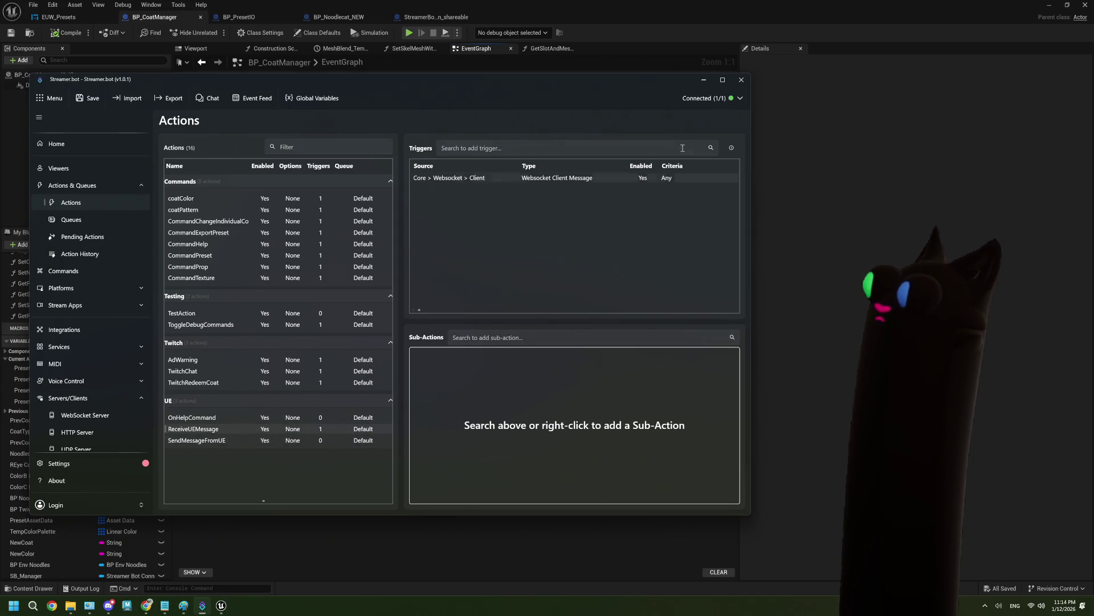
Bring StreamerBotConnection_shareable's graph to the SendMessageToSB event, then return to Streamer.bot
click(703, 80)
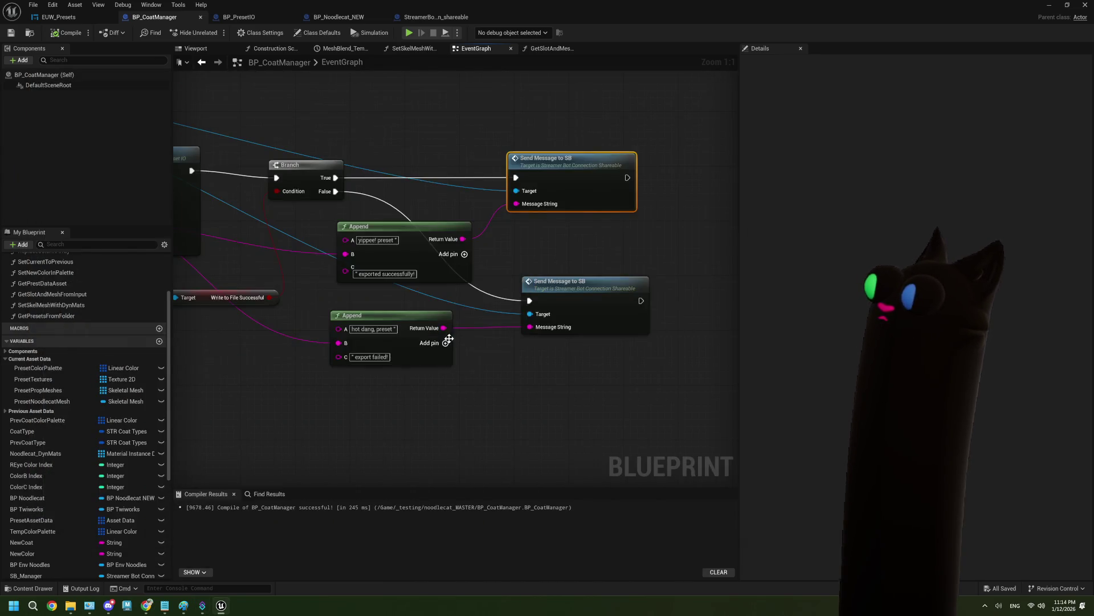
scroll(397, 359, down, 4)
click(402, 17)
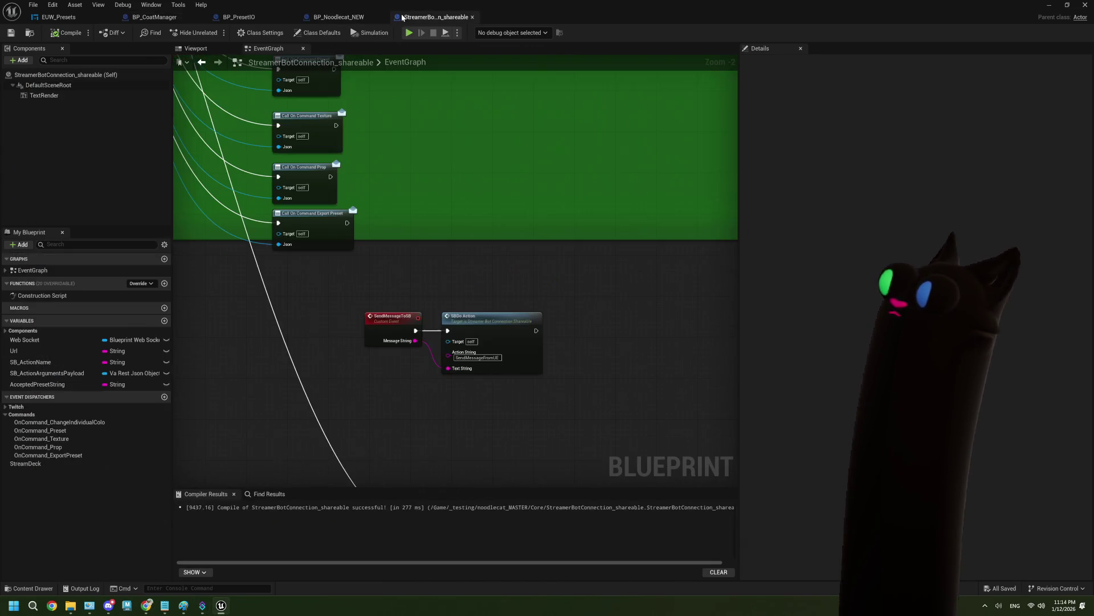
scroll(500, 278, down, 3)
scroll(494, 310, up, 2)
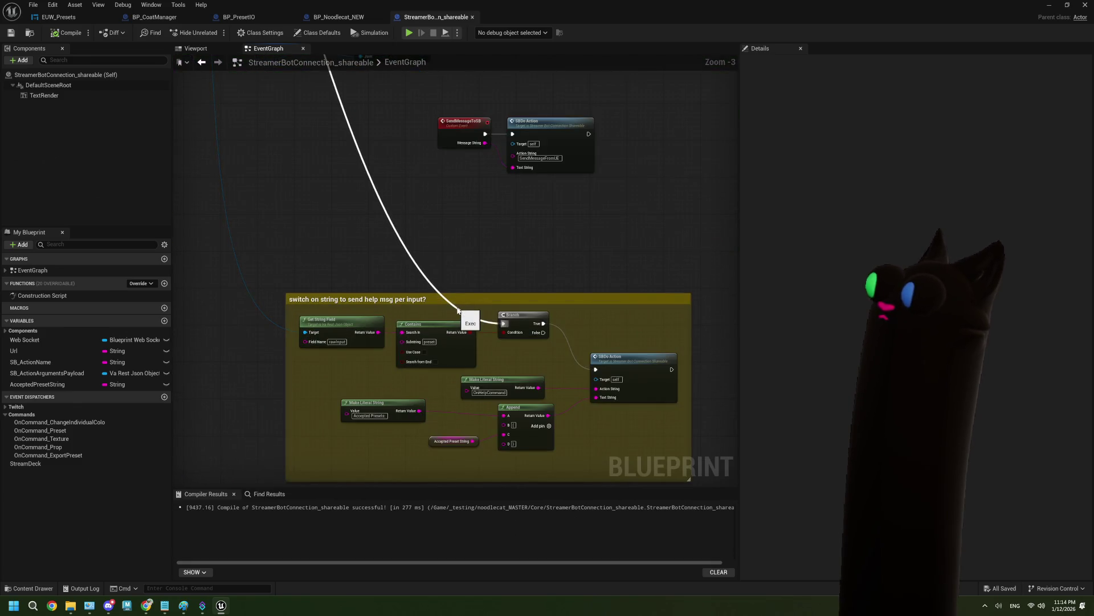
scroll(513, 342, up, 3)
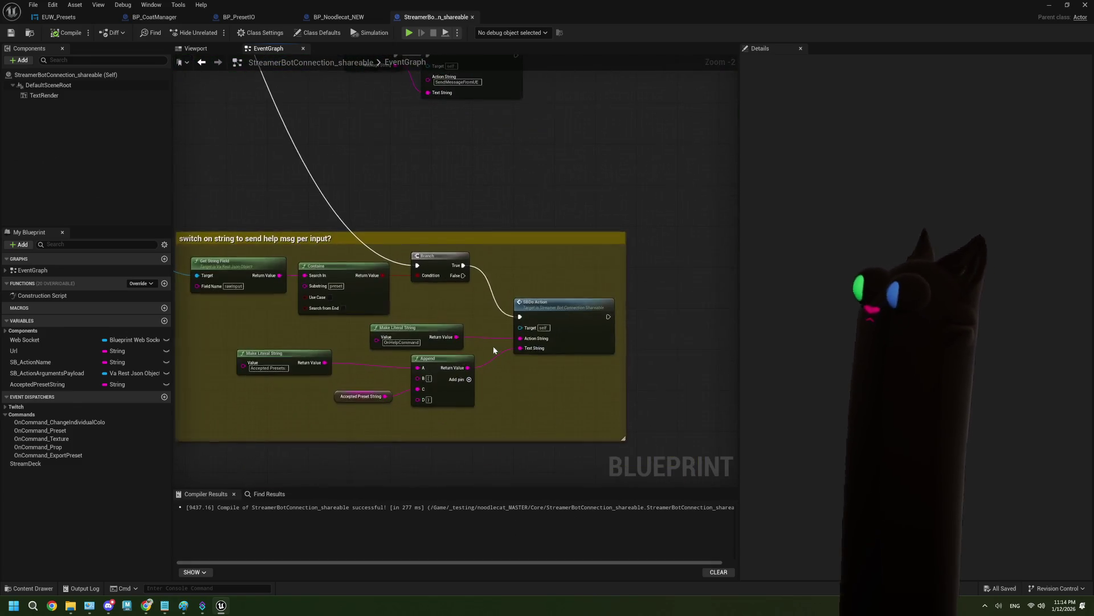
drag(436, 334, 443, 334)
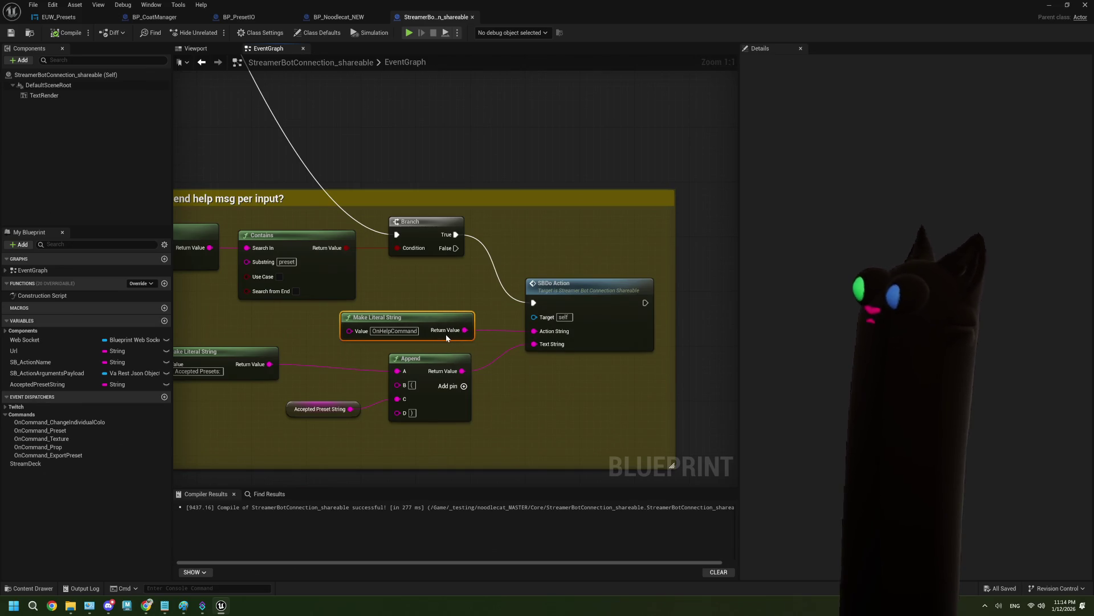
scroll(443, 344, down, 2)
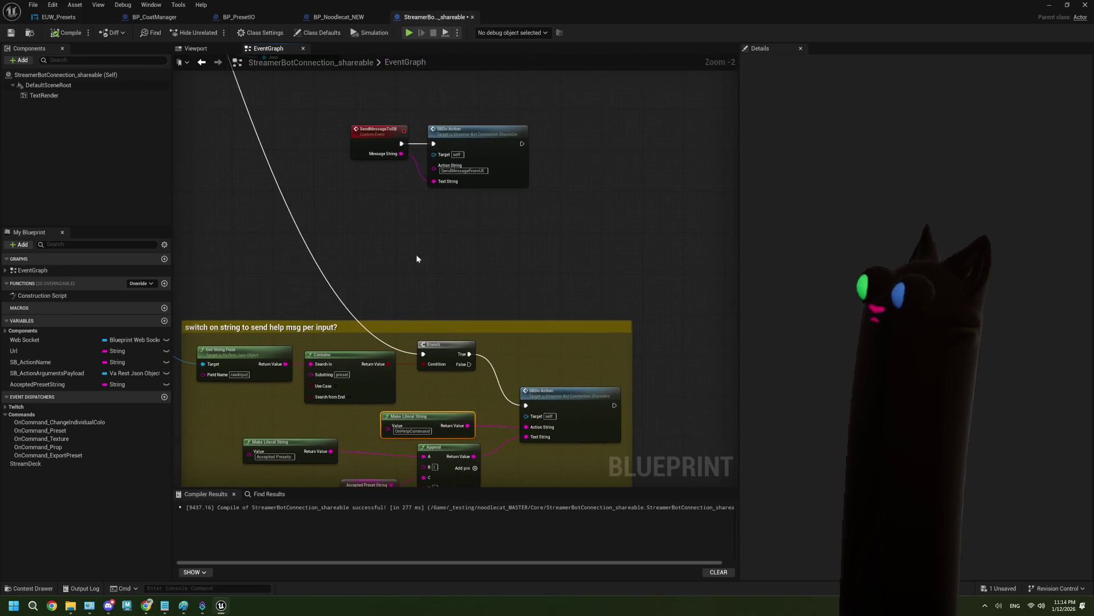
scroll(417, 254, up, 2)
drag(460, 245, 450, 242)
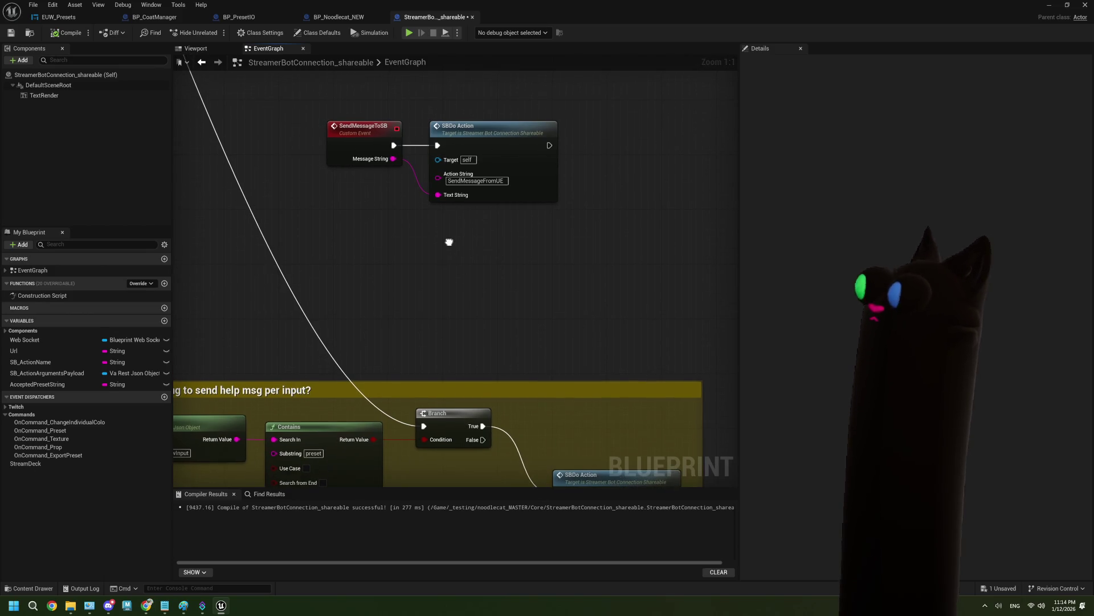
click(200, 609)
Inspect SendMessageFromUE's Execute Code C# script that saves the message as global UEMessage, then close it
click(215, 442)
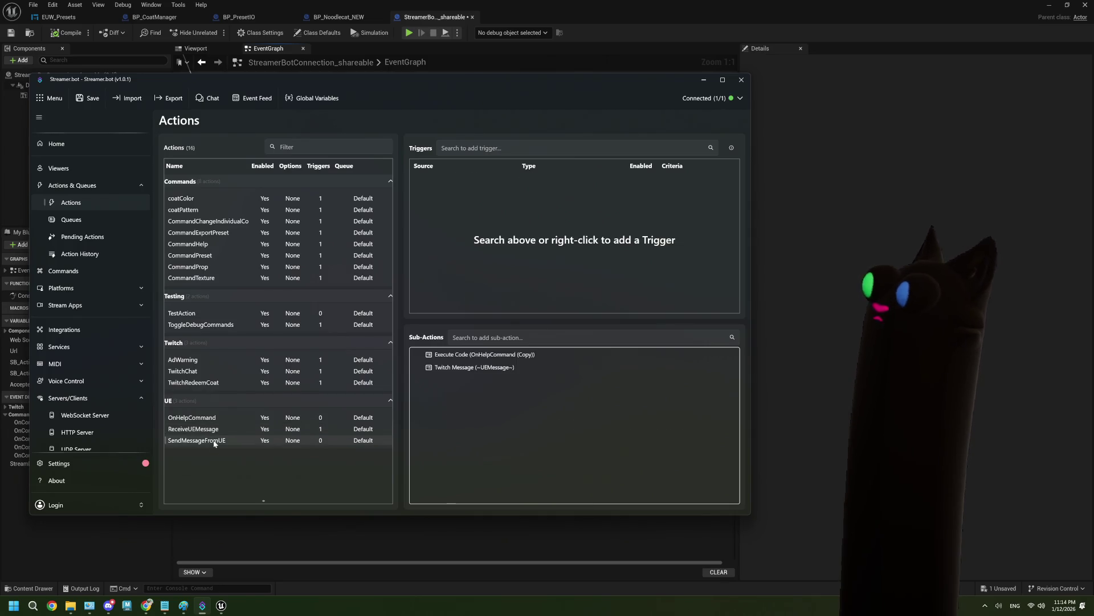
double_click(500, 361)
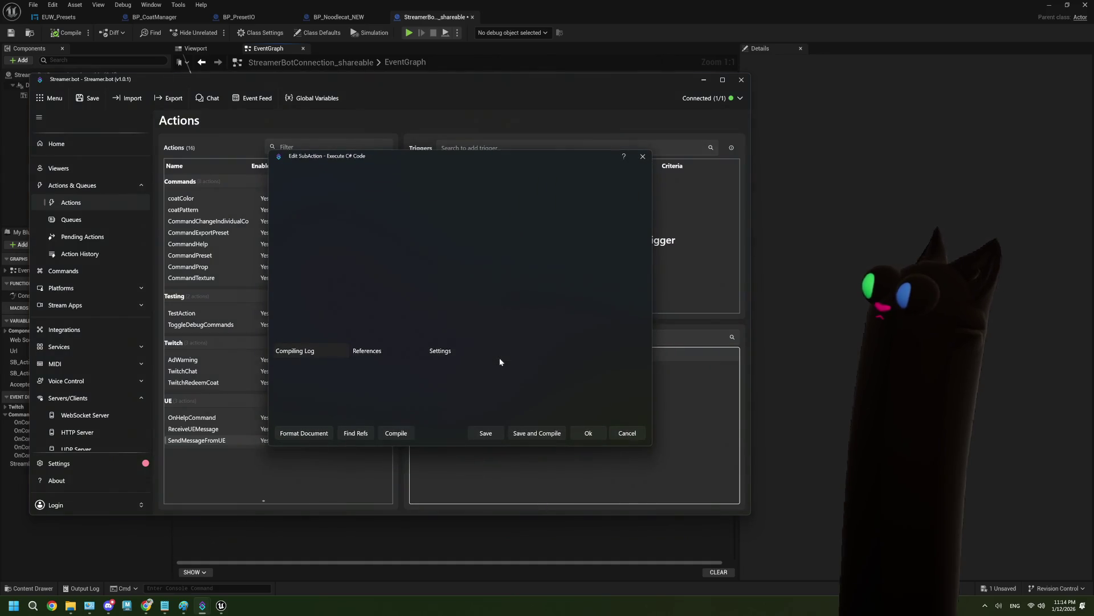
scroll(471, 306, down, 1)
scroll(472, 306, up, 1)
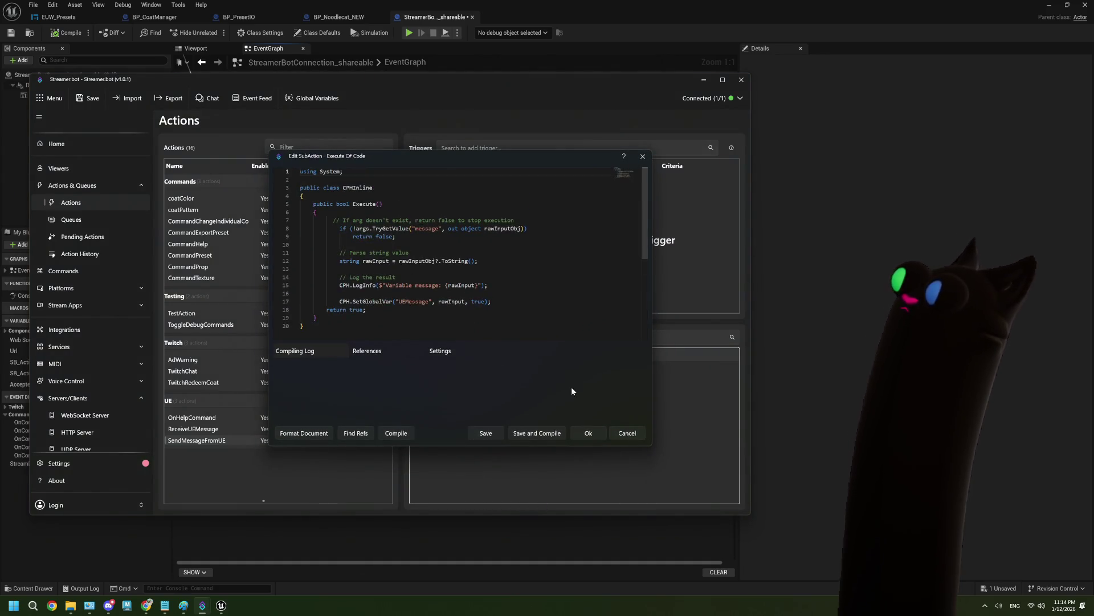
click(603, 436)
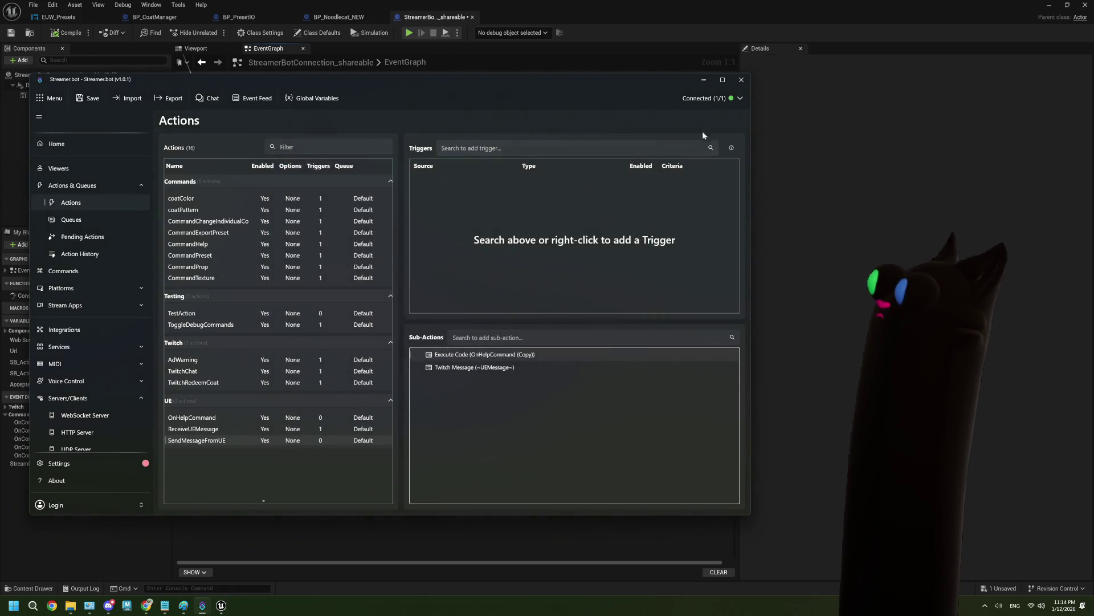
Minimize Streamer.bot and pan the event graph across the help-message and command call nodes
click(699, 84)
scroll(507, 347, down, 2)
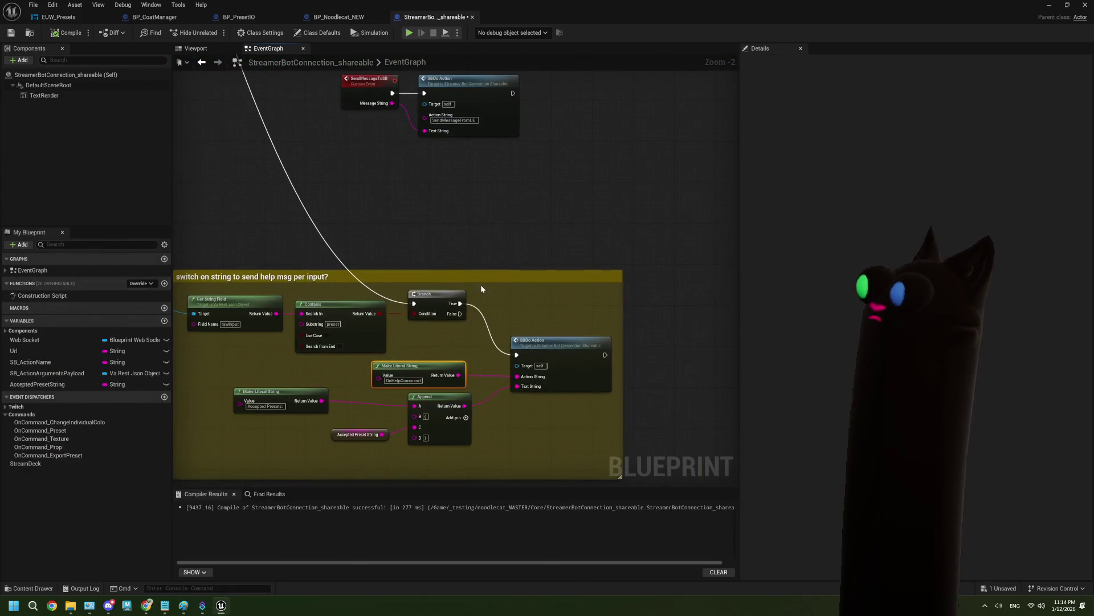
drag(468, 251, 500, 288)
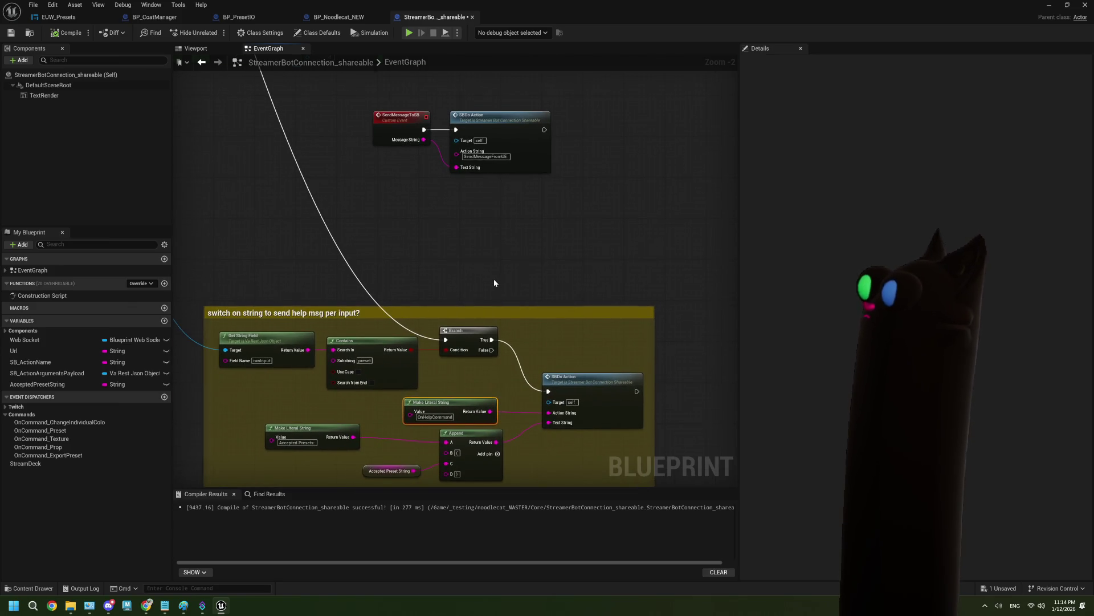
scroll(494, 282, down, 1)
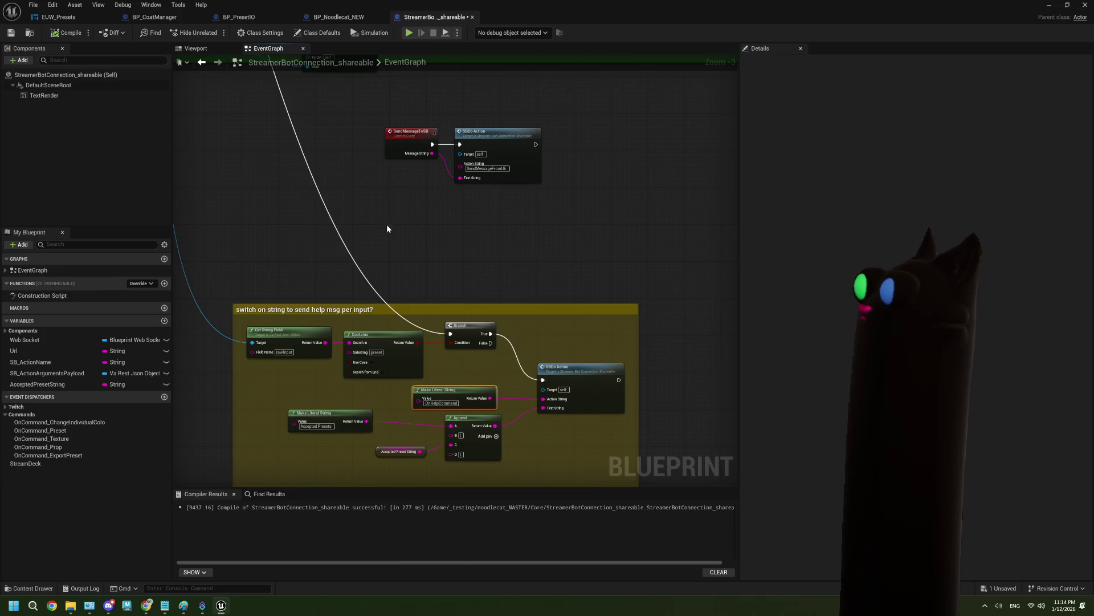
scroll(387, 224, down, 2)
drag(360, 172, 421, 238)
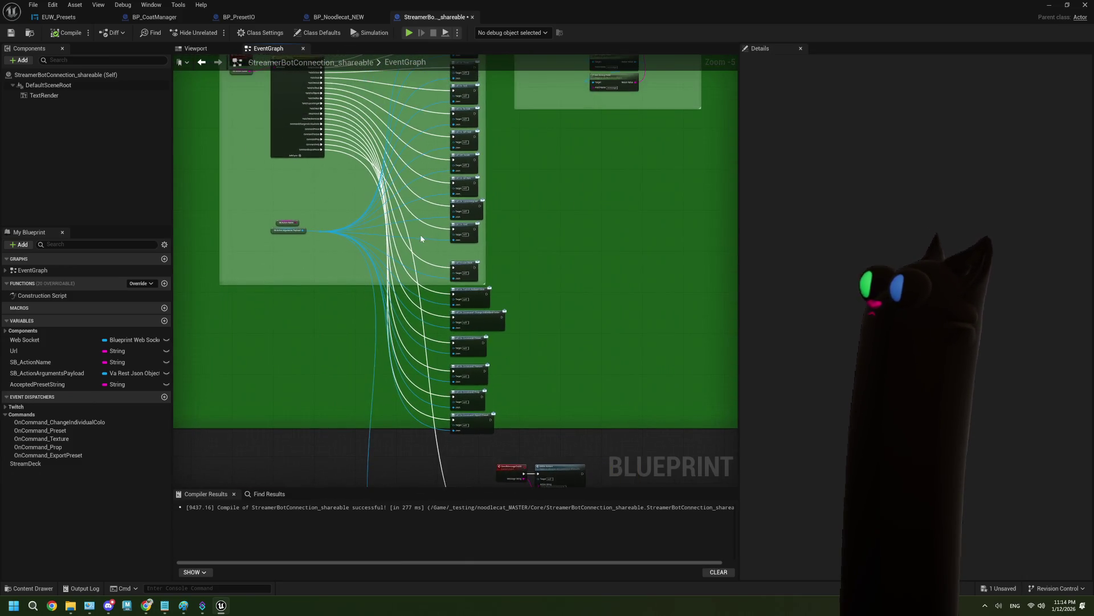
Frame the Switch on String node's outputs, then show Streamer.bot's Action History
scroll(321, 145, up, 3)
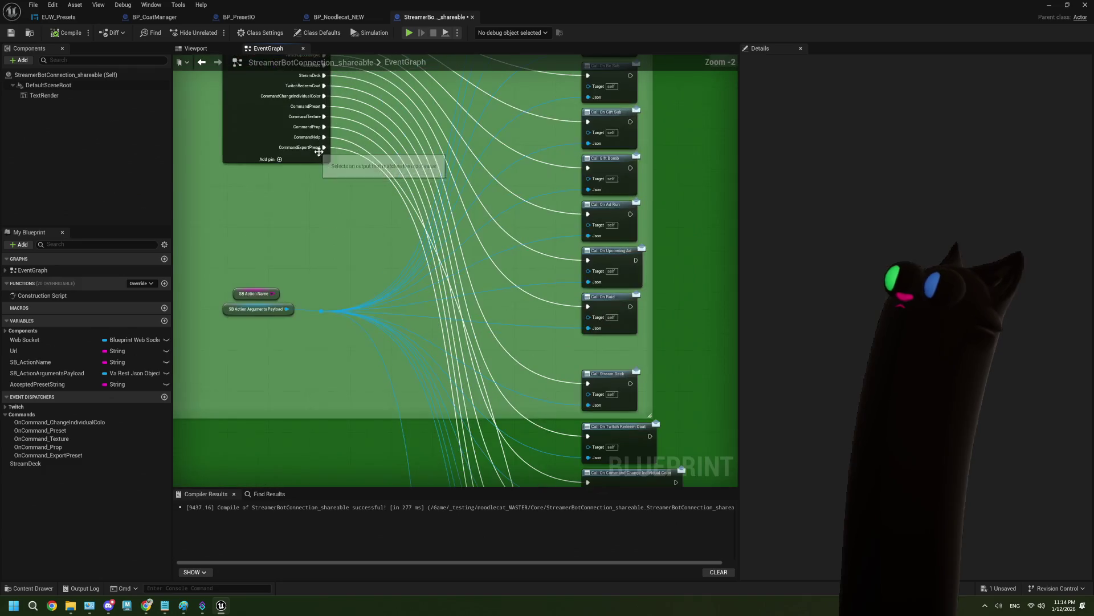
drag(335, 143, 335, 254)
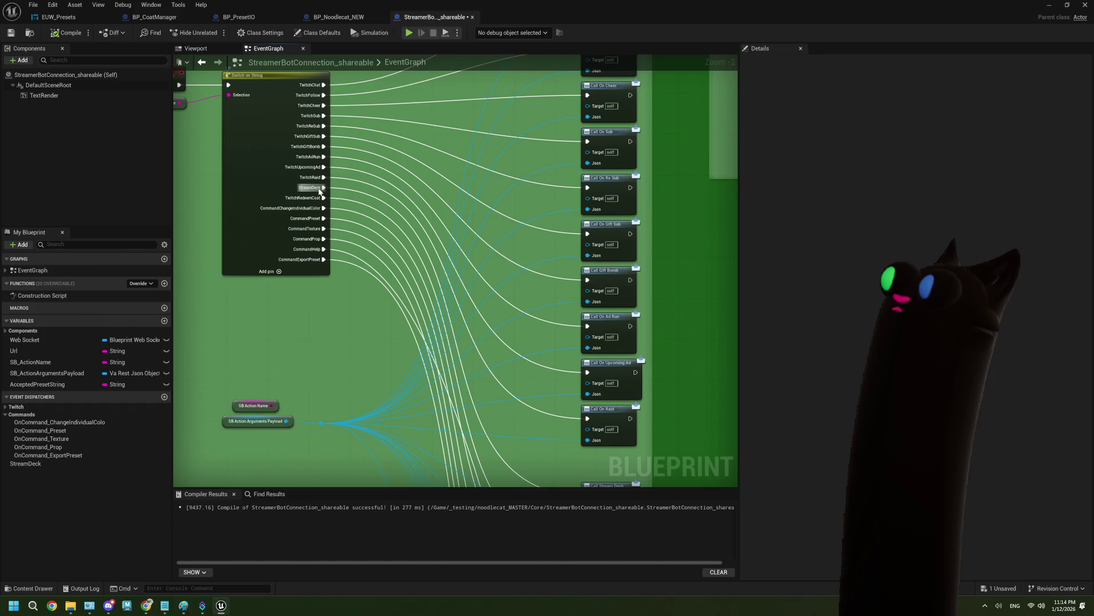
scroll(314, 269, down, 2)
mouse_move(347, 326)
mouse_down()
mouse_move(415, 302)
mouse_move(416, 349)
mouse_up()
scroll(453, 447, up, 2)
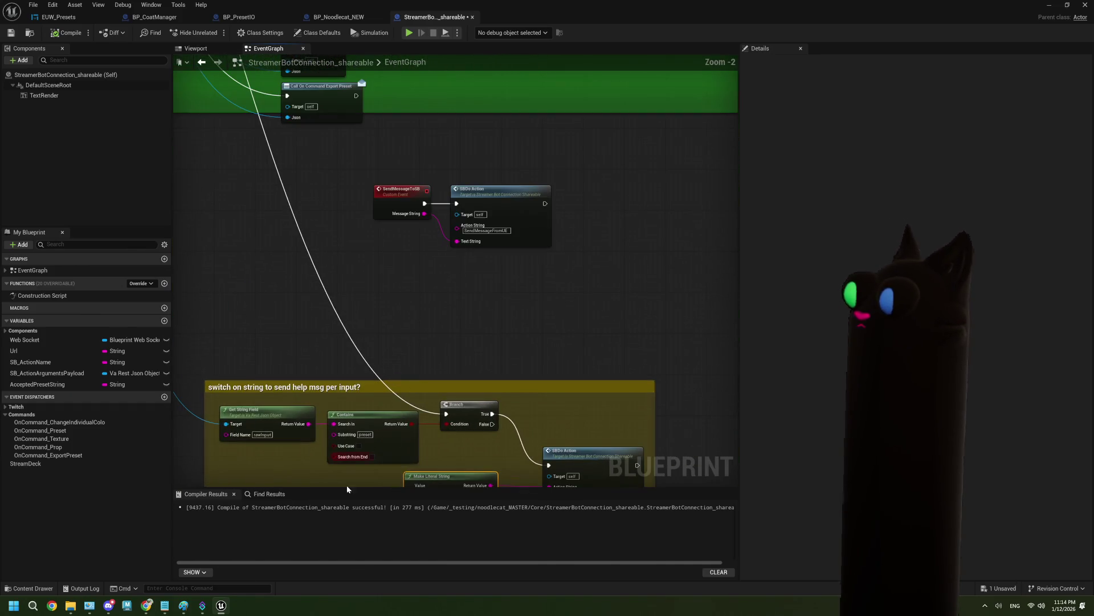
click(204, 606)
click(101, 254)
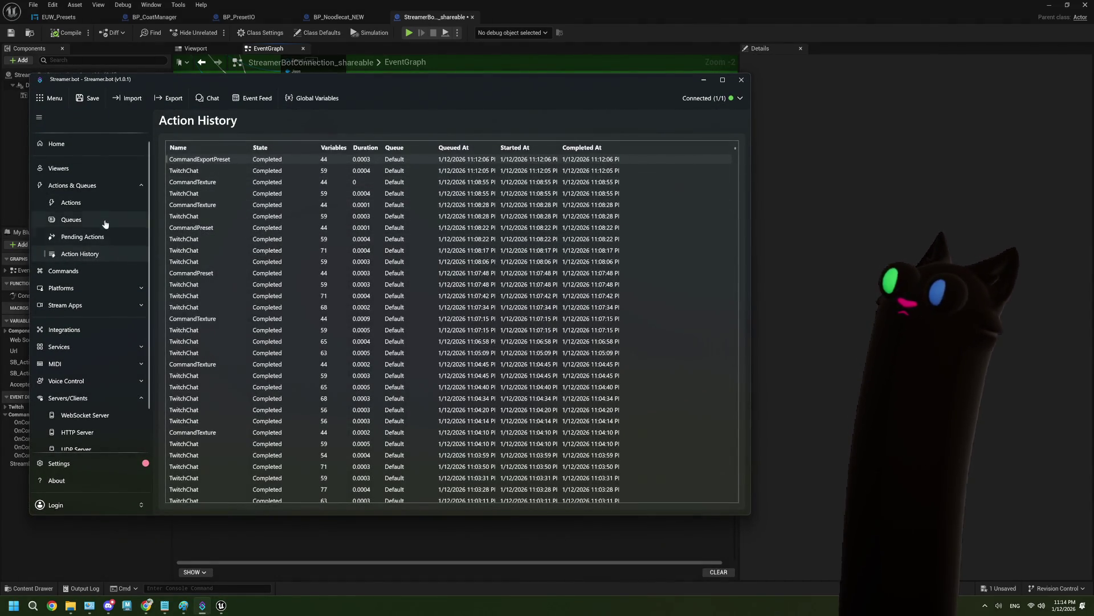
Confirm CommandExportPreset is triggered by !export, then minimize Streamer.bot back to Unreal
click(97, 204)
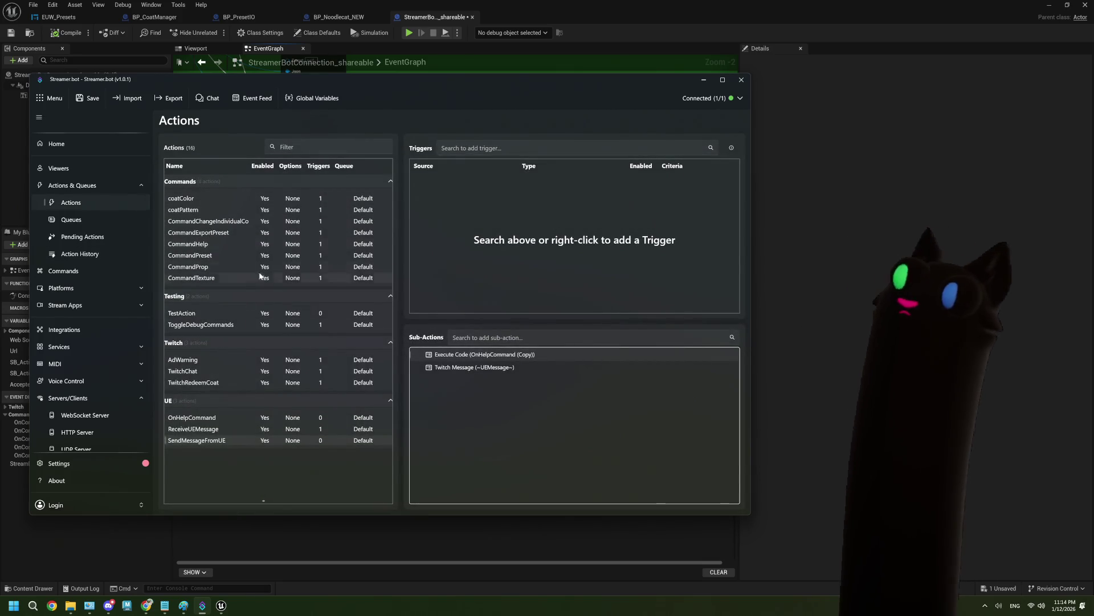
click(213, 231)
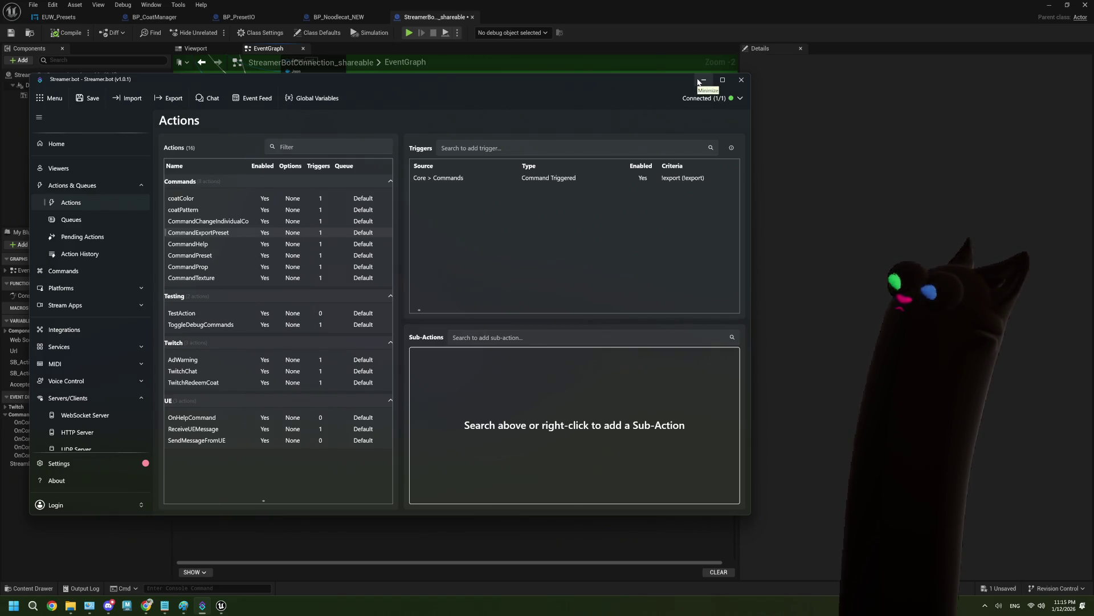
click(702, 80)
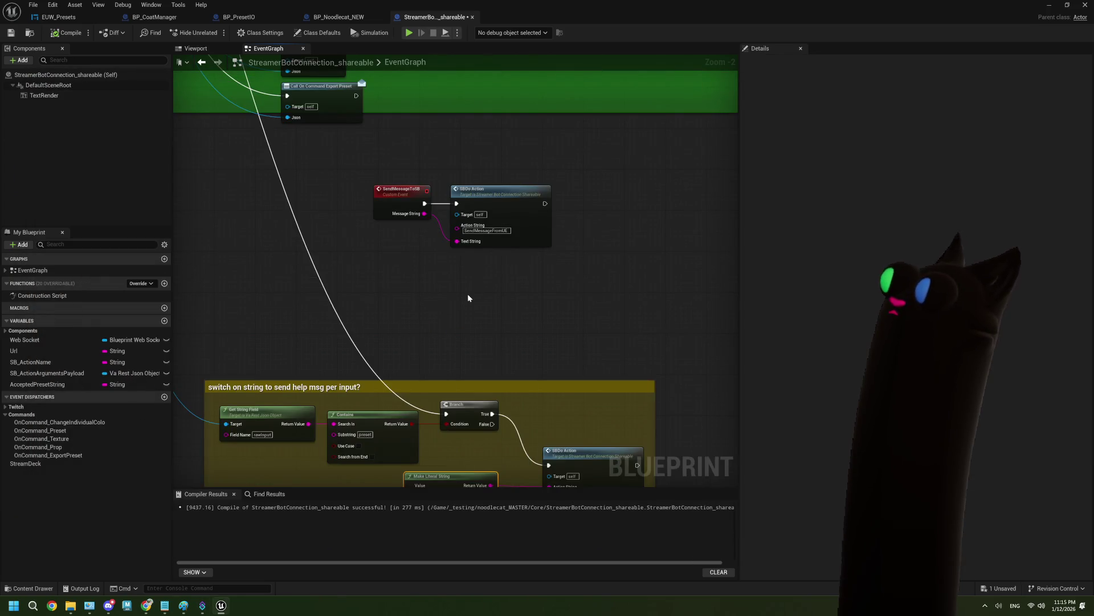
Select Call On Command Export Preset and pan to the 'switch on string to send help msg per input?' comment
scroll(468, 293, up, 2)
click(371, 193)
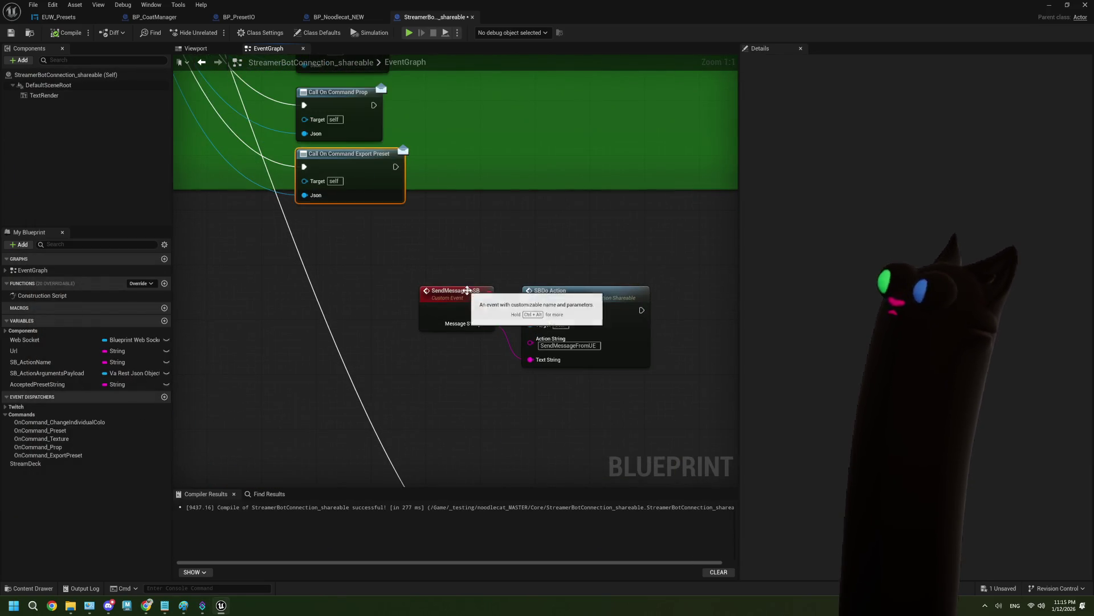
scroll(477, 350, down, 4)
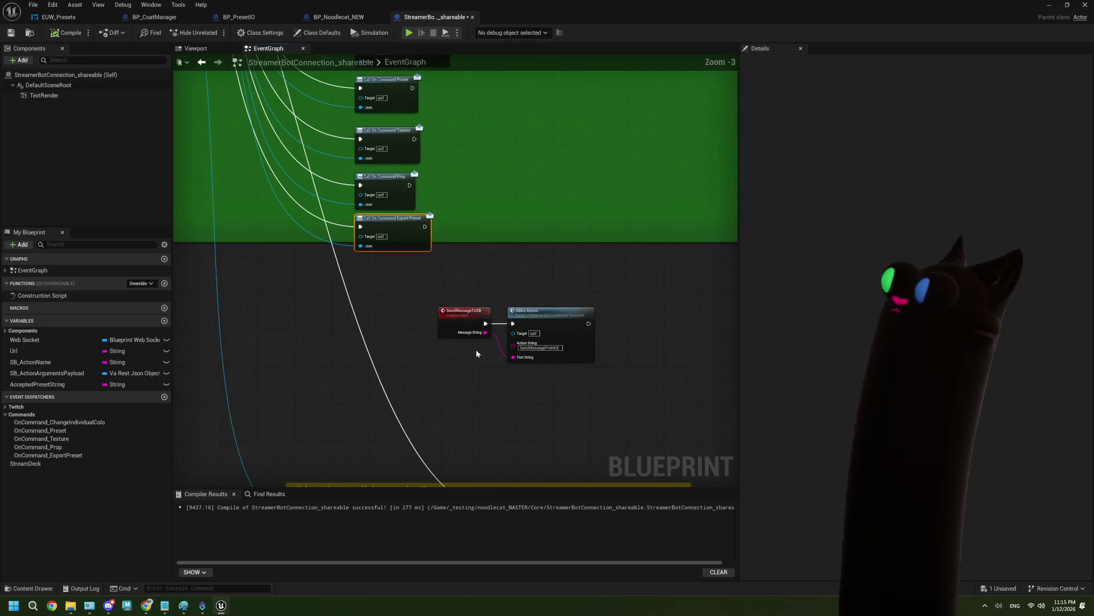
drag(440, 328, 436, 300)
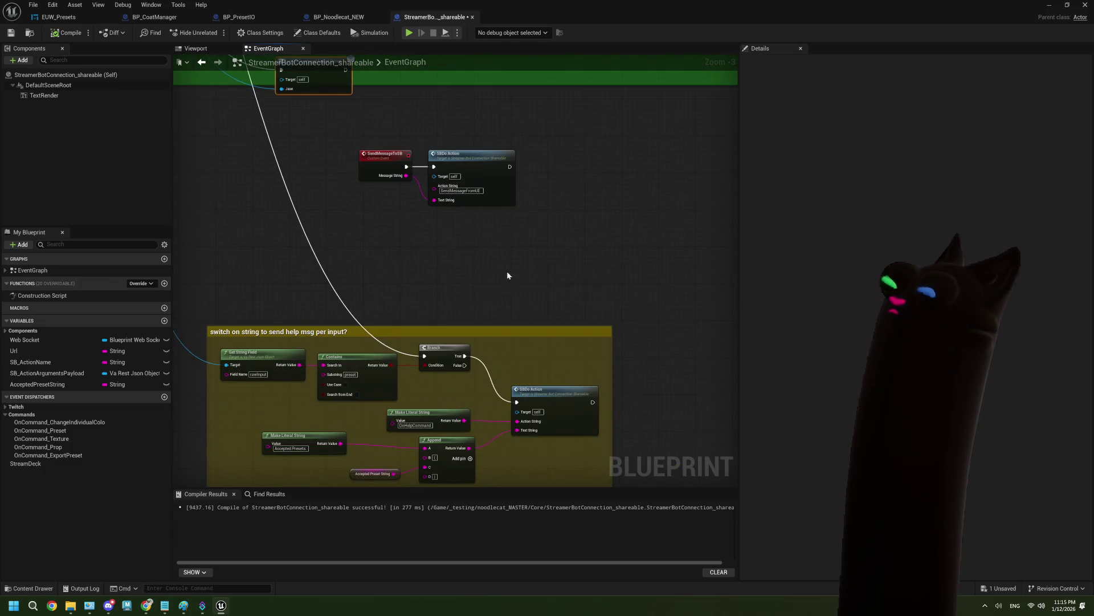
scroll(445, 237, down, 2)
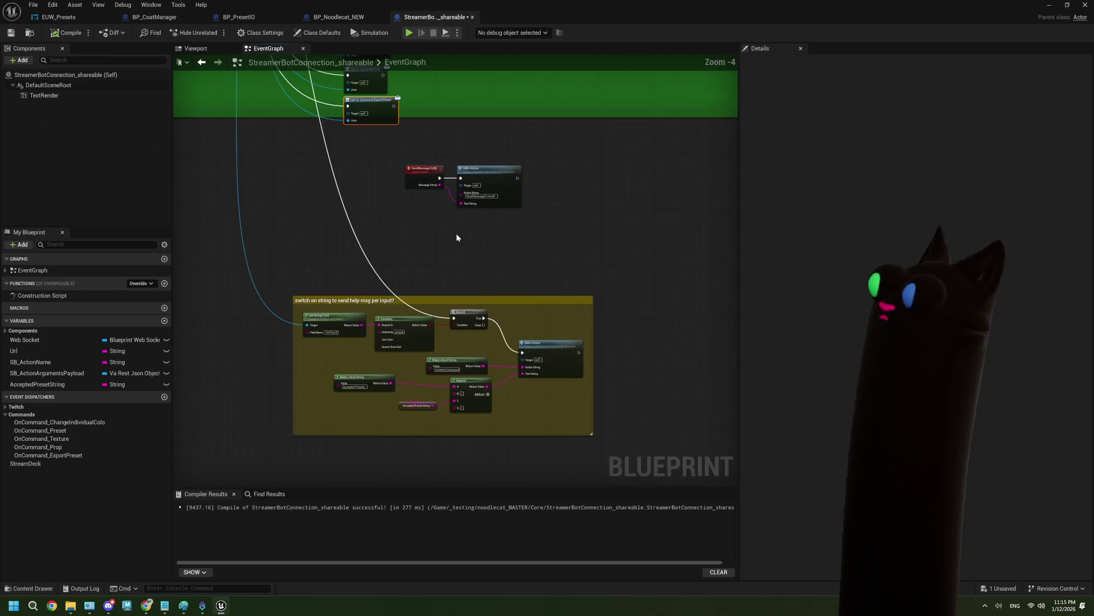
scroll(454, 238, up, 3)
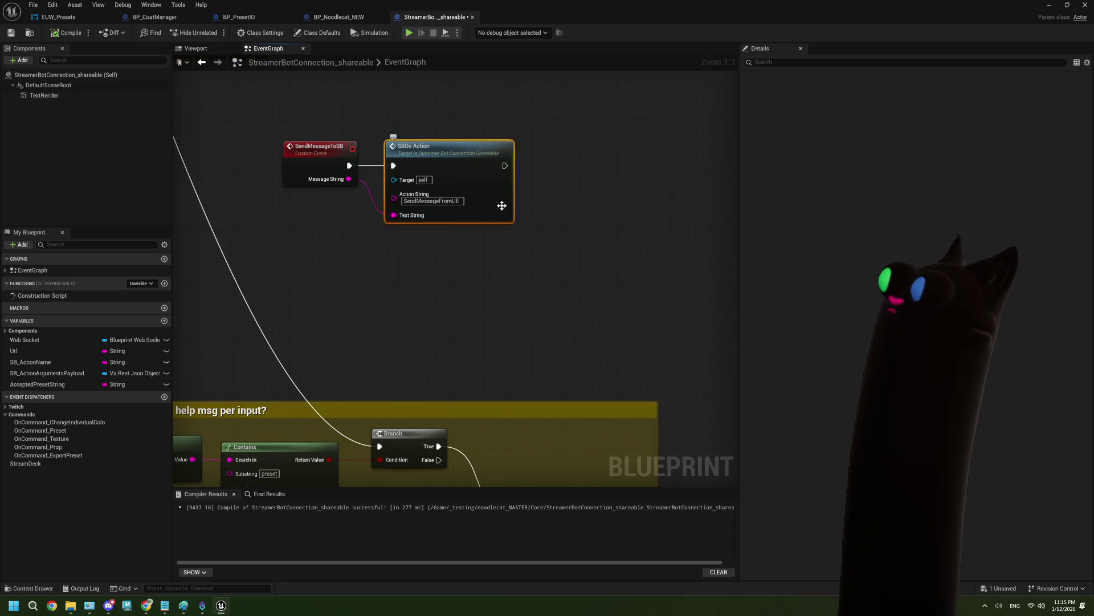
double_click(497, 216)
scroll(517, 269, down, 4)
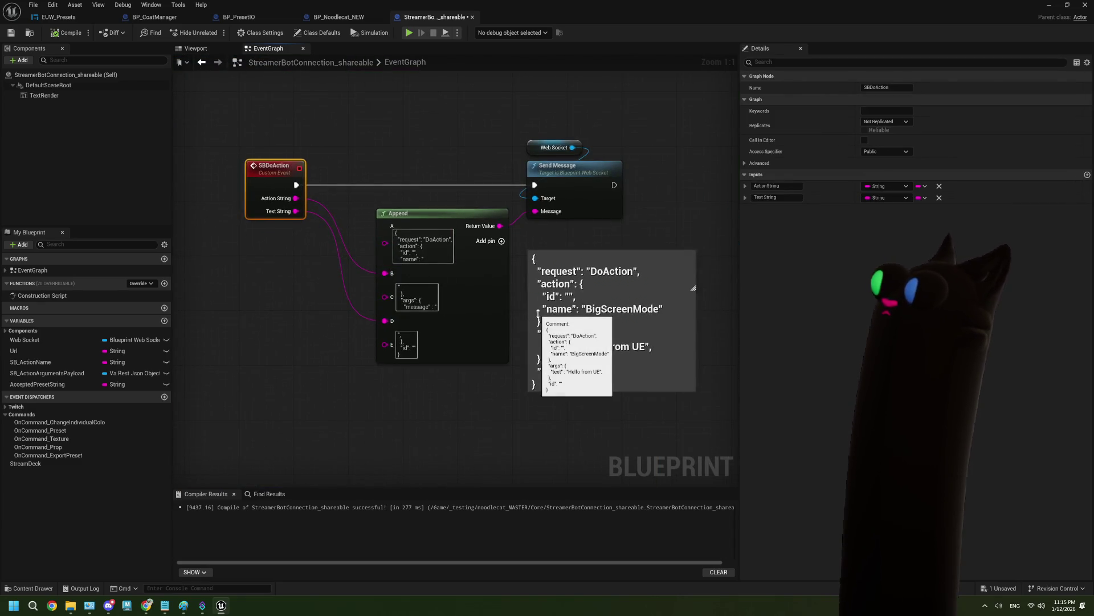
scroll(538, 313, down, 4)
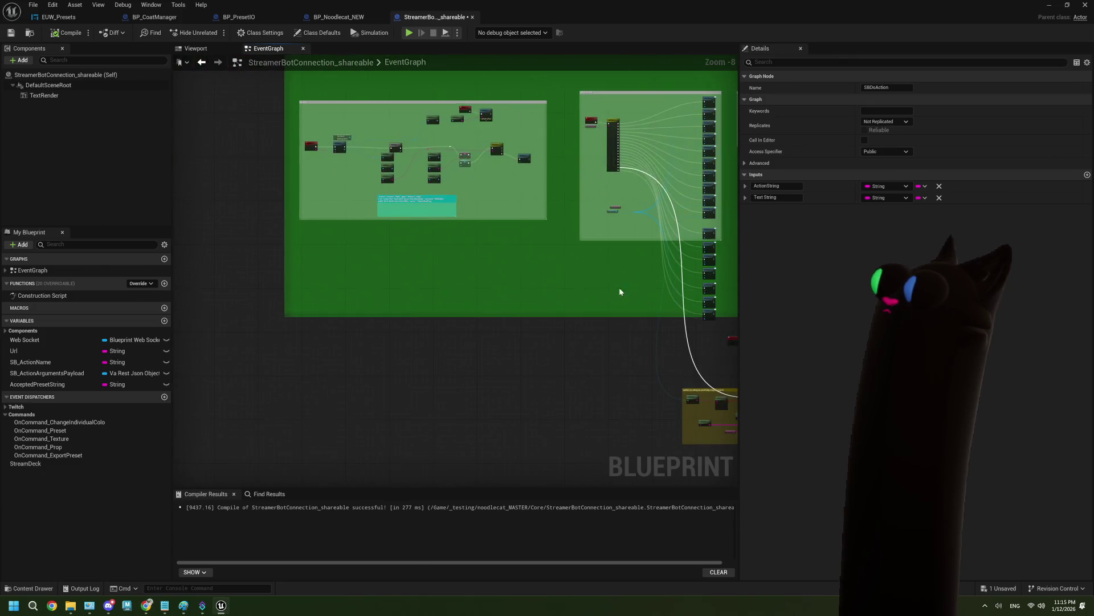
scroll(587, 342, up, 6)
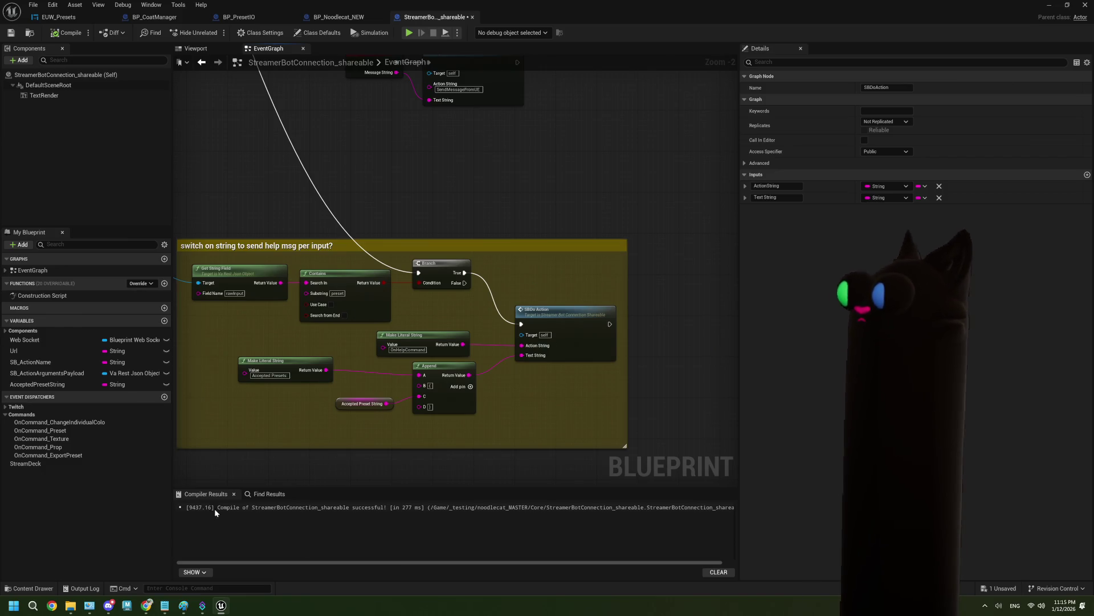
click(202, 605)
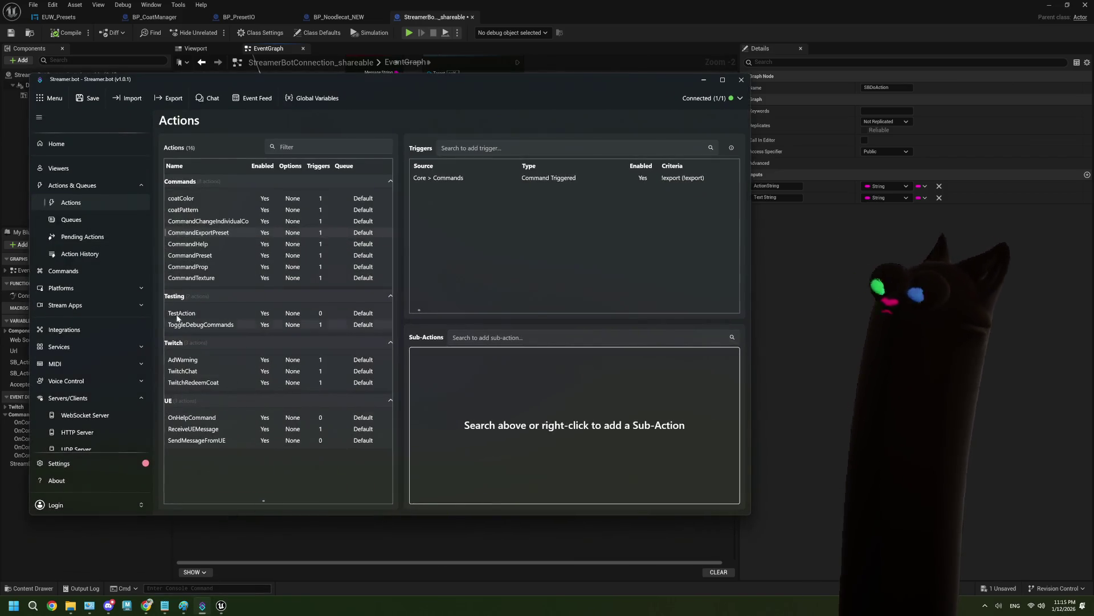
click(80, 254)
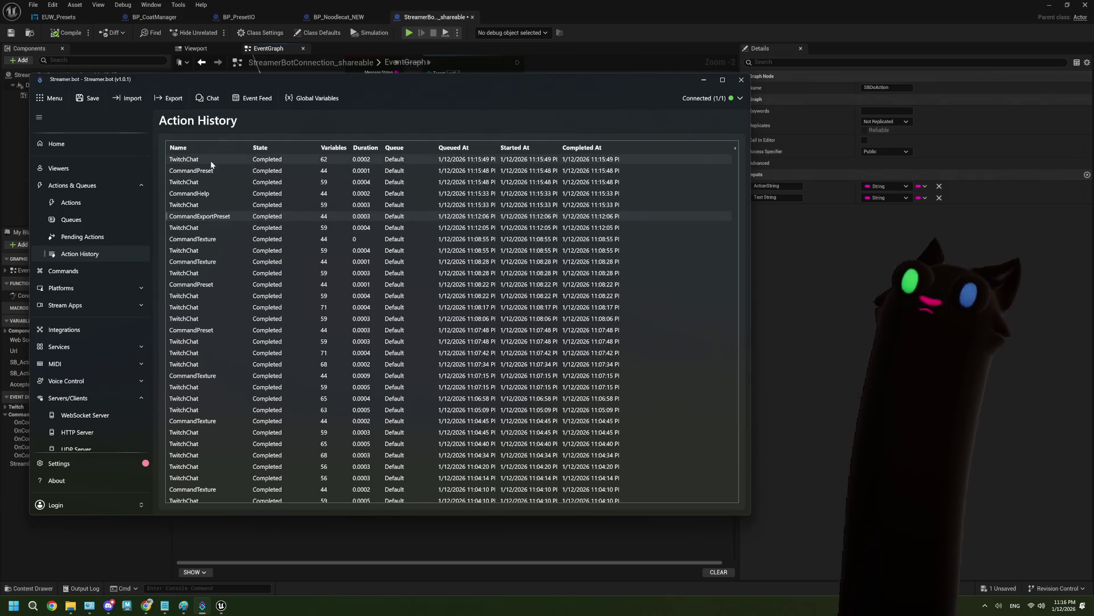
double_click(211, 194)
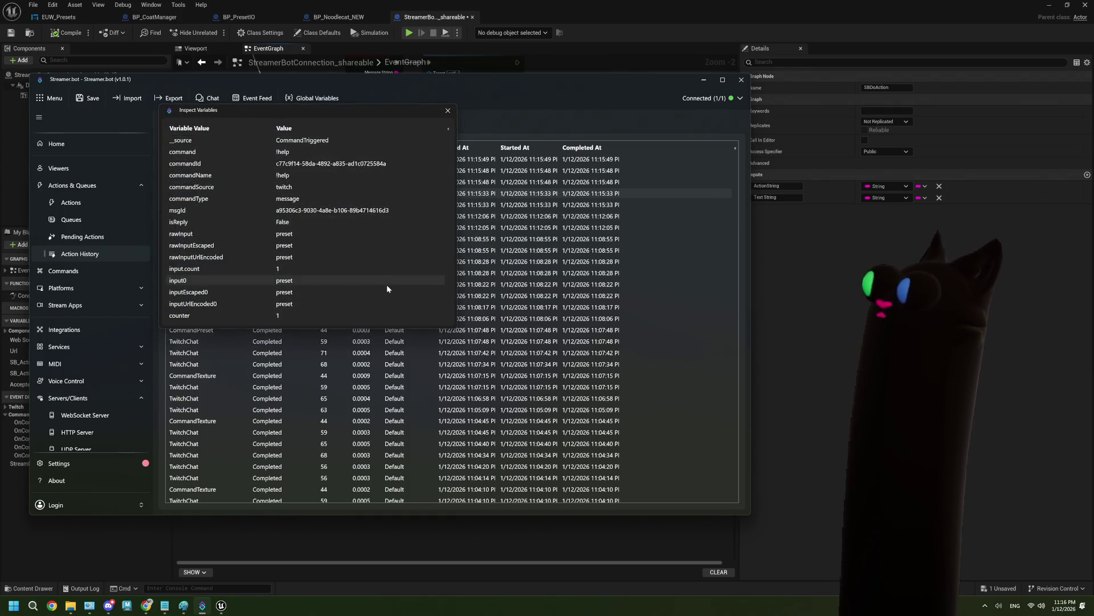
click(448, 110)
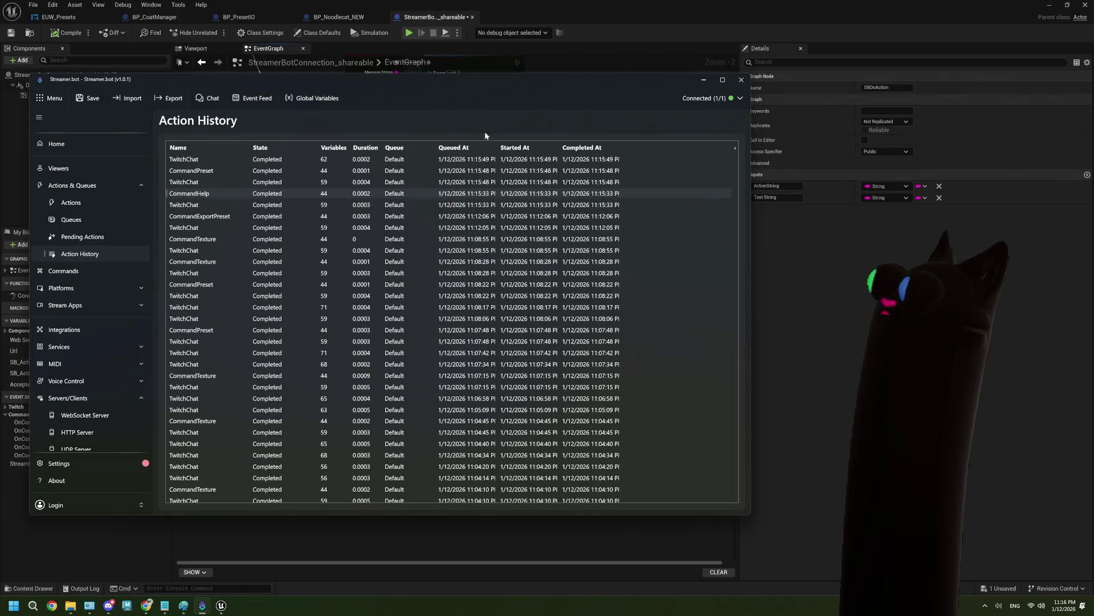
click(704, 79)
Move the Accepted Preset String getter closer to the Append node
scroll(387, 285, down, 3)
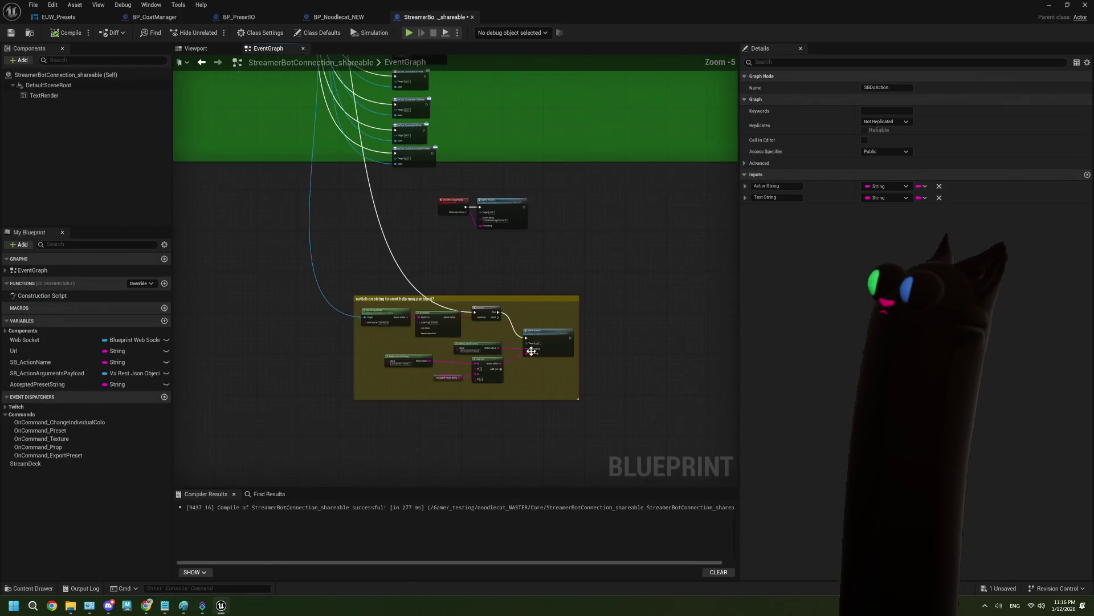
scroll(431, 303, up, 3)
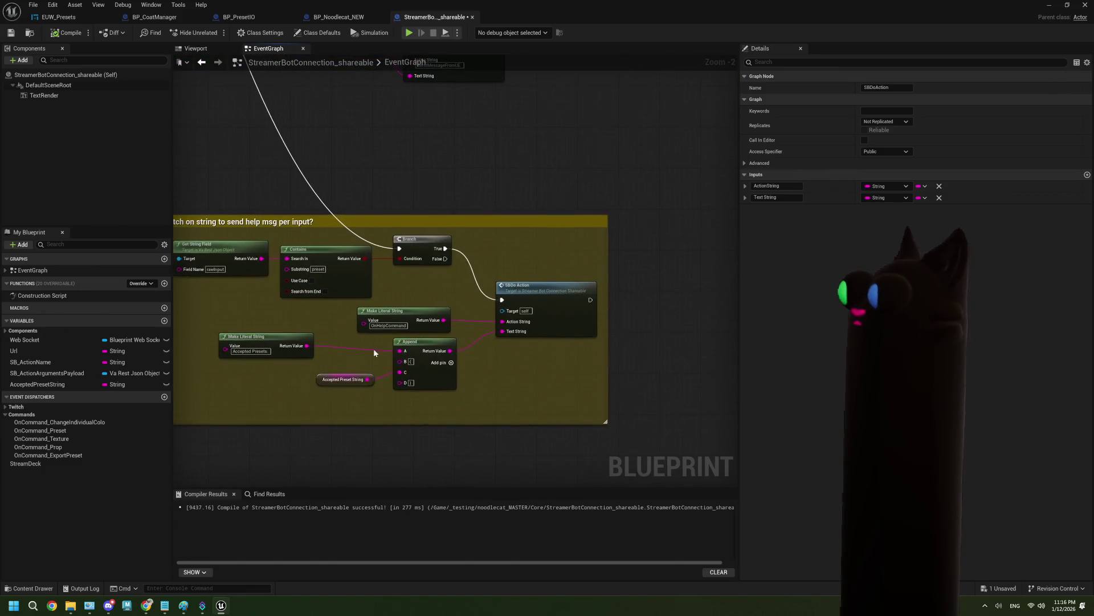
scroll(374, 347, up, 1)
click(363, 411)
drag(362, 412, 347, 378)
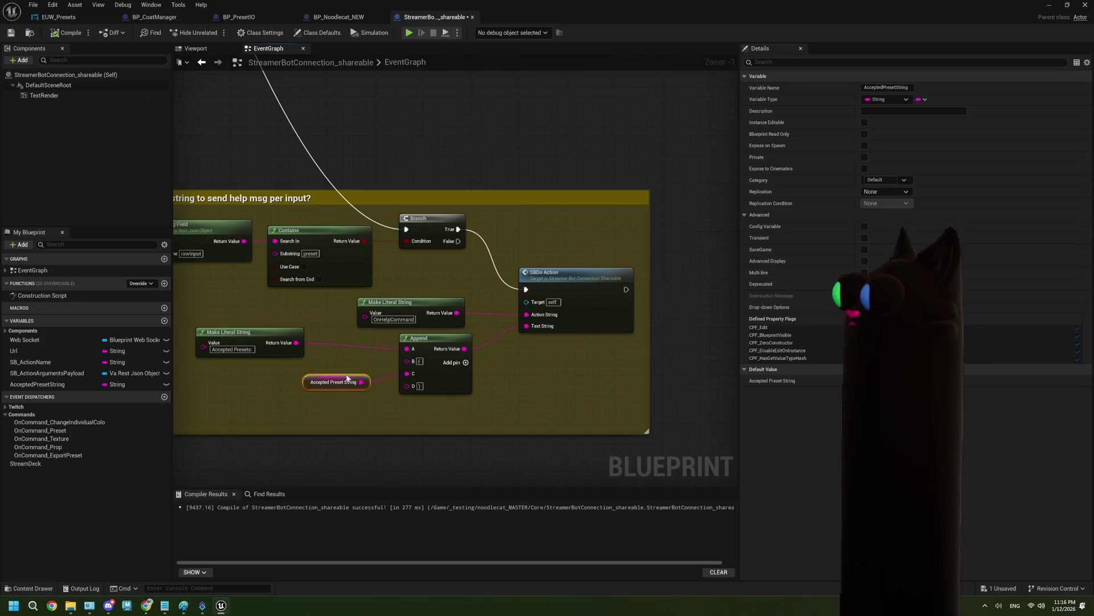
click(501, 385)
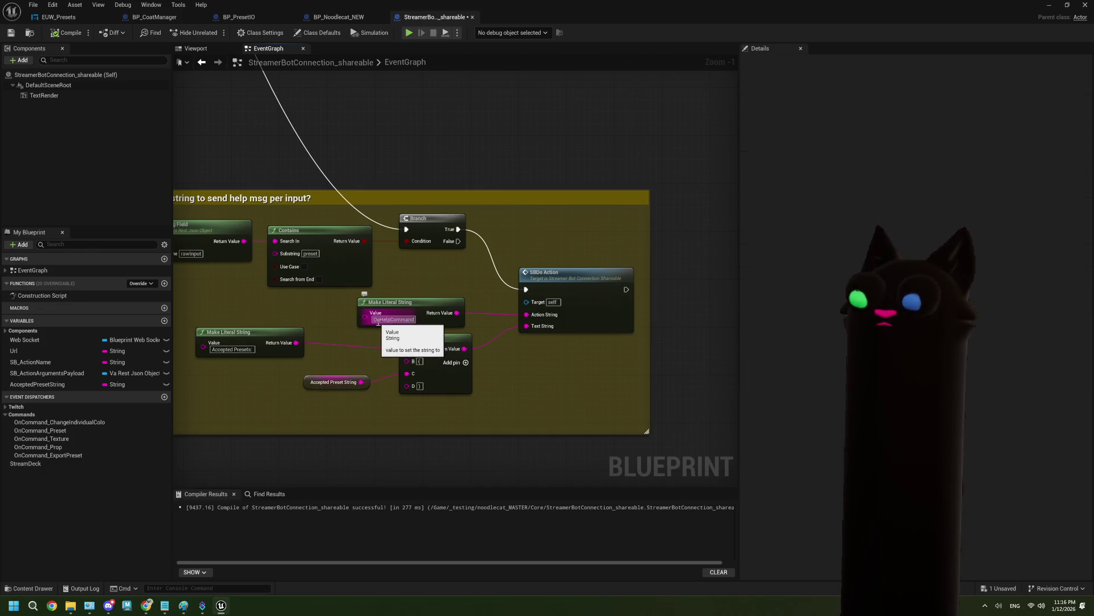
Pan to the SendMessageToSB event and drag it further left of SBDo Action
scroll(494, 288, down, 1)
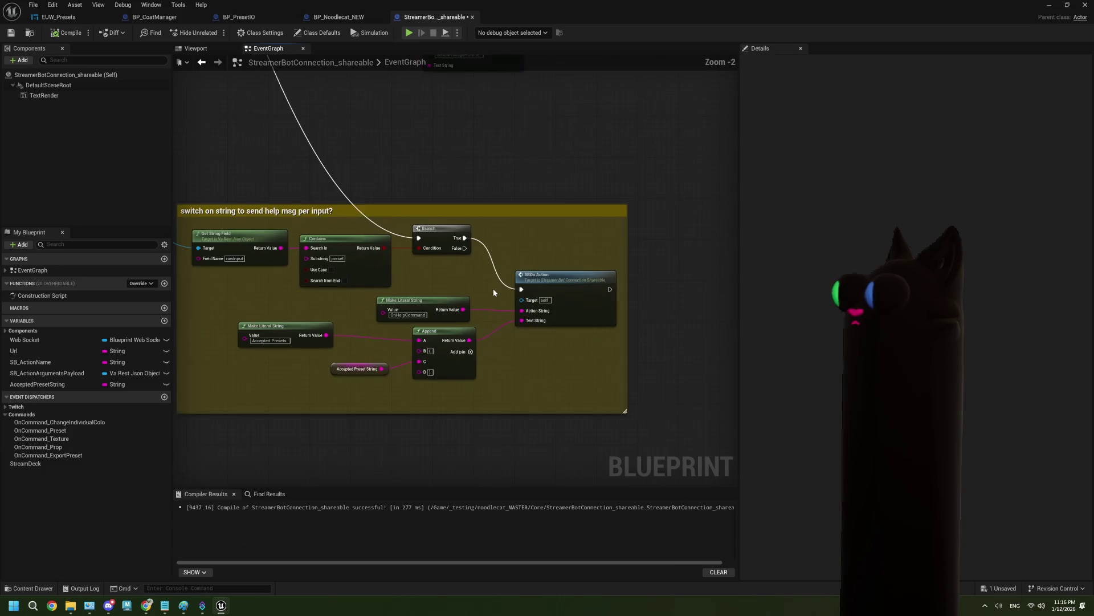
drag(461, 279, 437, 269)
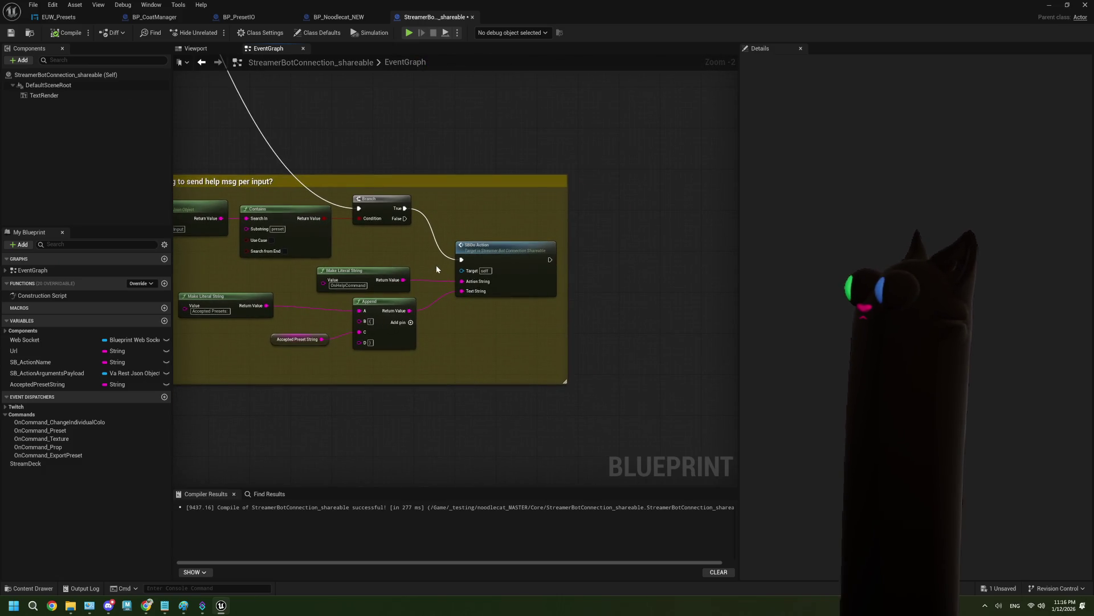
scroll(517, 255, up, 1)
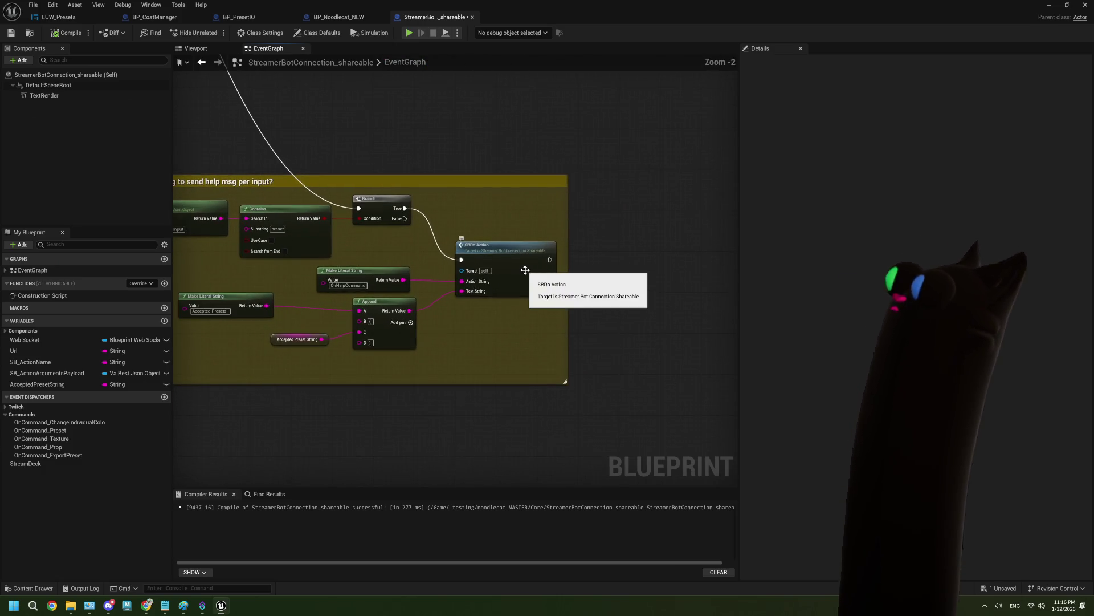
mouse_move(465, 190)
mouse_down()
mouse_move(451, 335)
mouse_move(548, 327)
mouse_up()
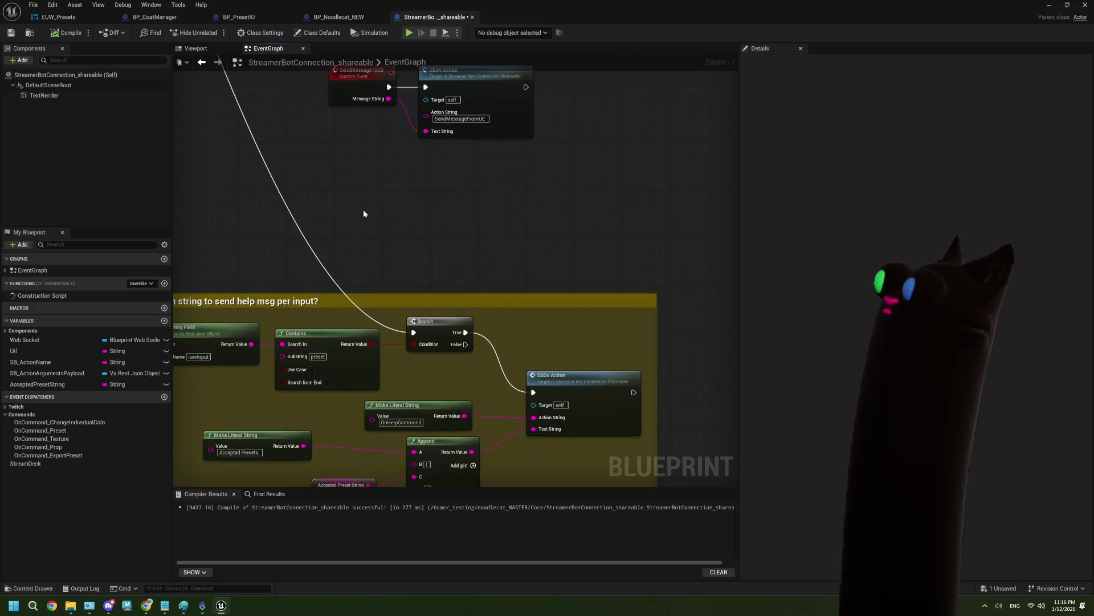
mouse_move(366, 213)
mouse_down()
mouse_move(522, 189)
mouse_move(473, 304)
mouse_move(440, 291)
mouse_move(339, 195)
mouse_move(364, 140)
mouse_up()
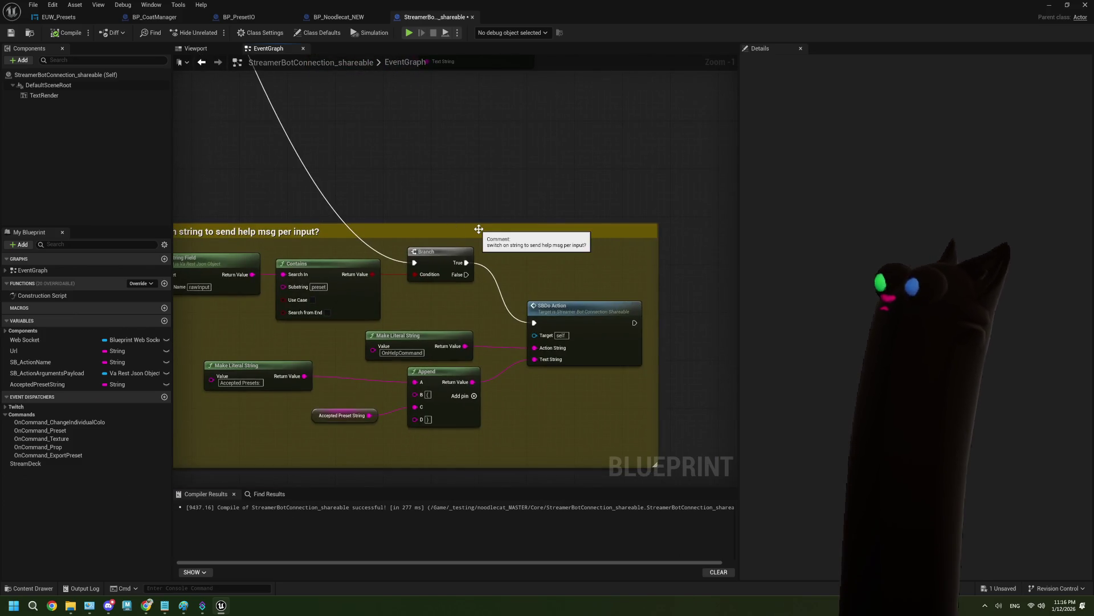
scroll(418, 170, down, 2)
mouse_move(383, 144)
mouse_down()
mouse_move(377, 307)
mouse_move(398, 303)
mouse_up()
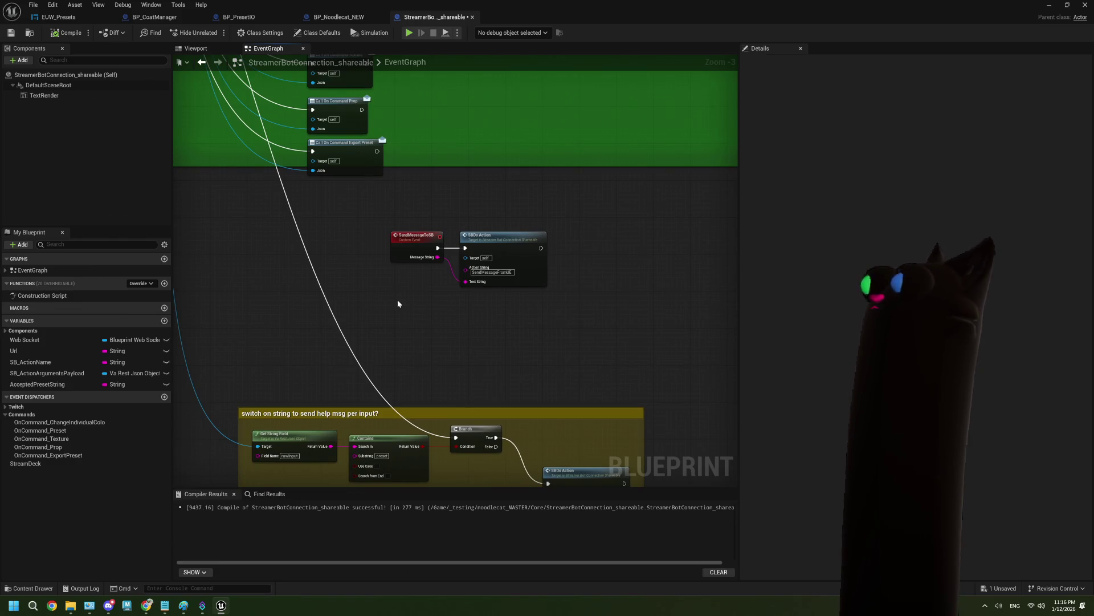
scroll(416, 305, up, 2)
mouse_move(345, 215)
mouse_down()
mouse_move(228, 214)
mouse_move(277, 186)
mouse_up()
Add a Print String node fed by SendMessageToSB's Message String before SBDo Action
text(print)
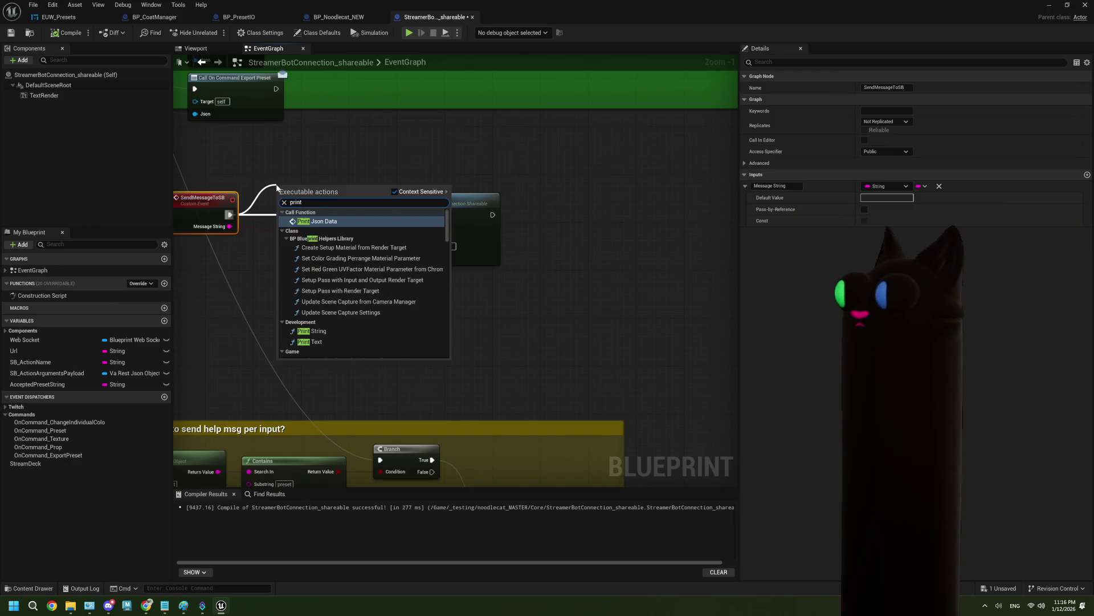
click(290, 294)
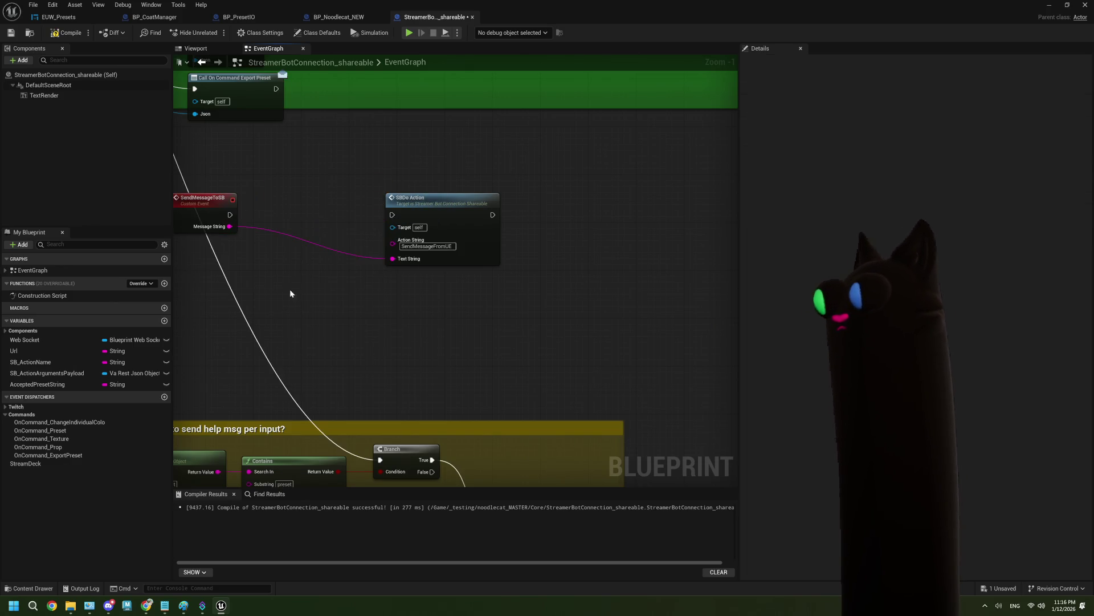
mouse_move(229, 227)
mouse_down()
mouse_move(253, 226)
mouse_move(276, 202)
mouse_move(392, 214)
mouse_up()
text(print)
key(Return)
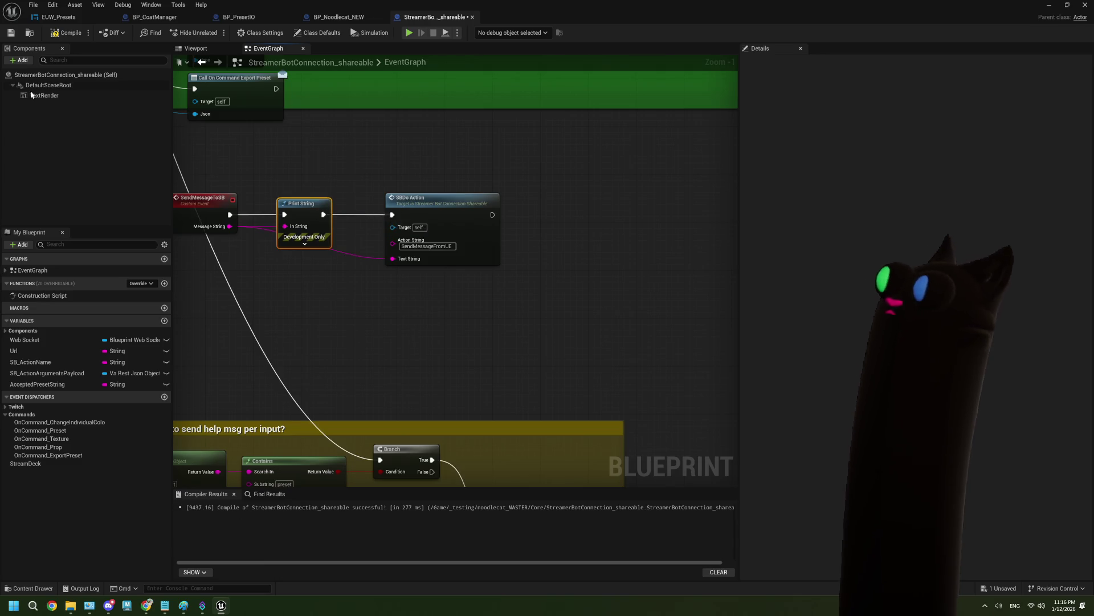
Compile the Blueprint, return to the level editor, and start Play In Editor
click(49, 36)
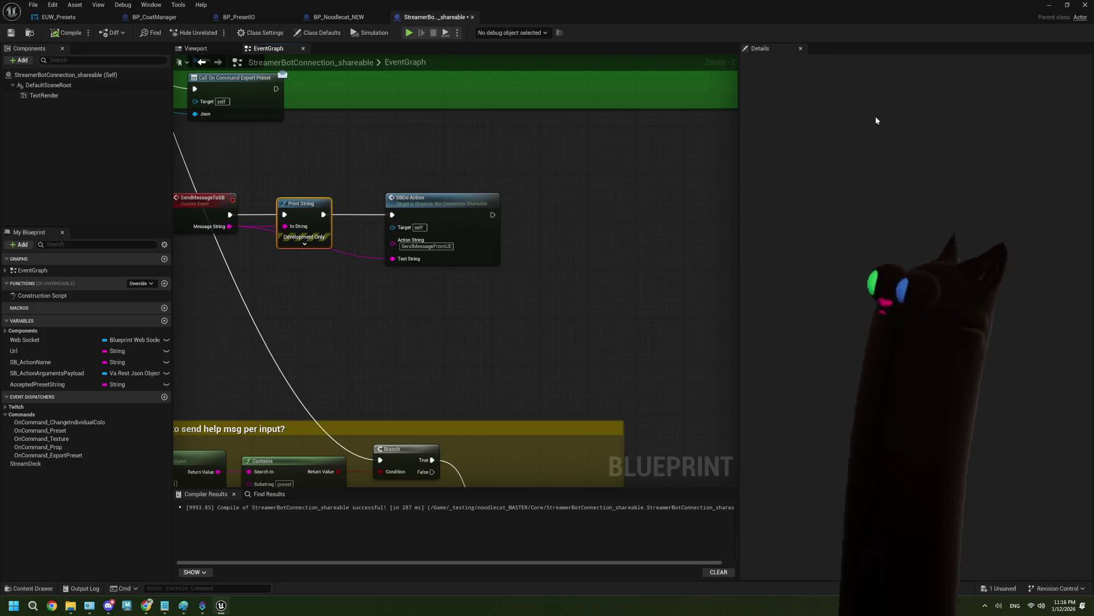
click(1048, 4)
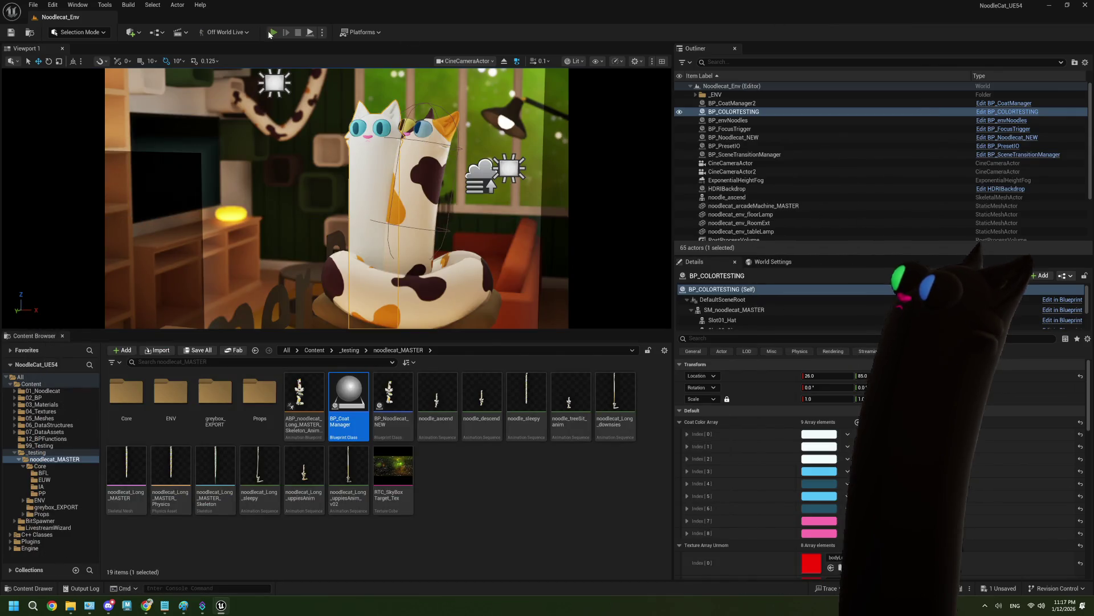
click(272, 33)
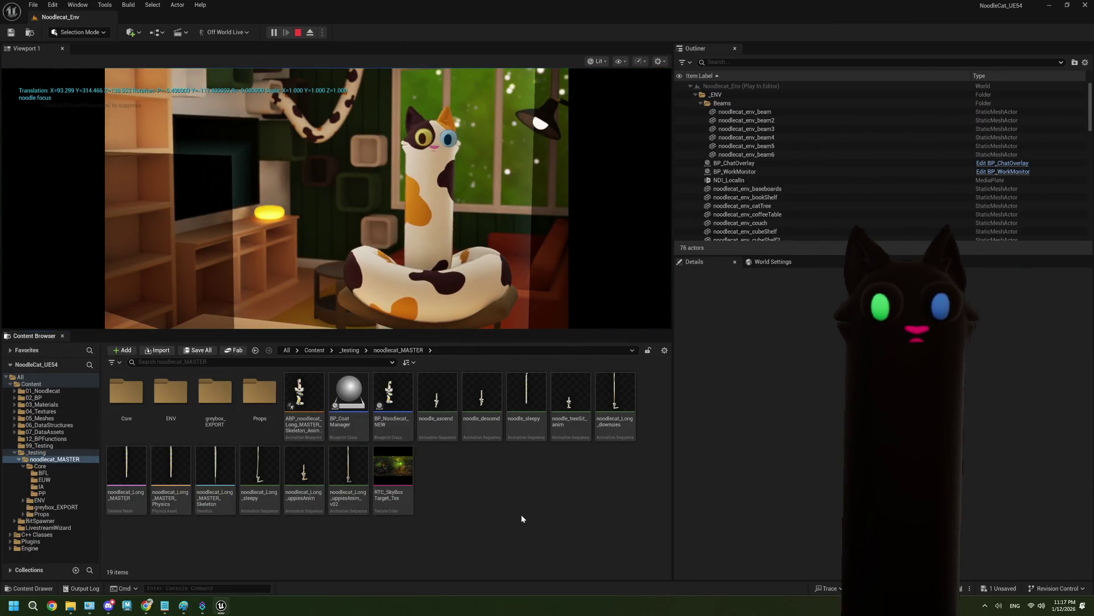
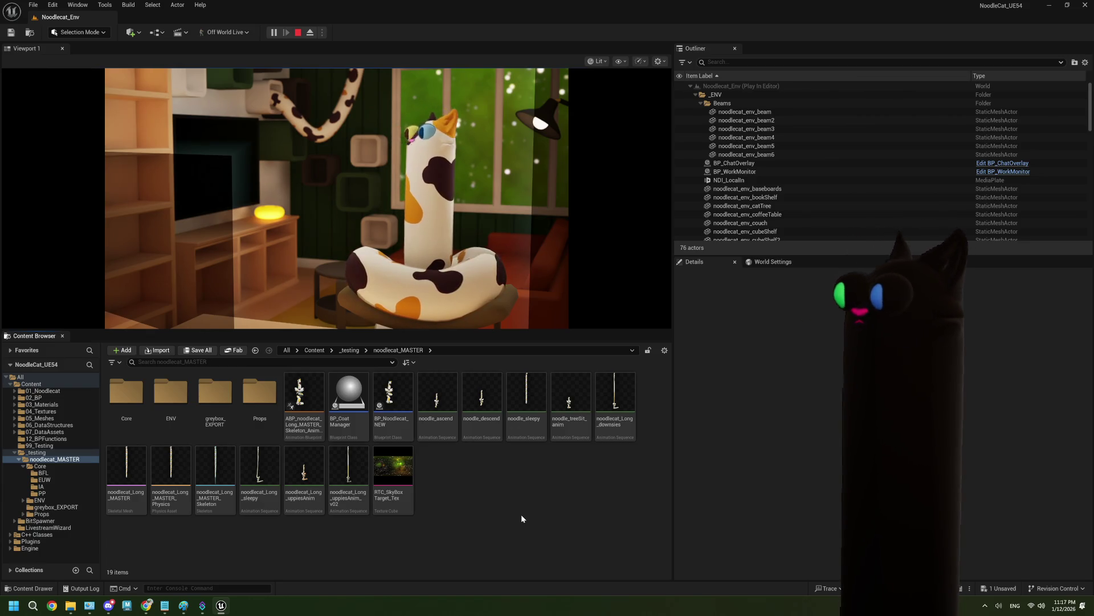
Inspect the latest CommandExportPreset run's variables in Action History, including commandType and input test01
click(208, 600)
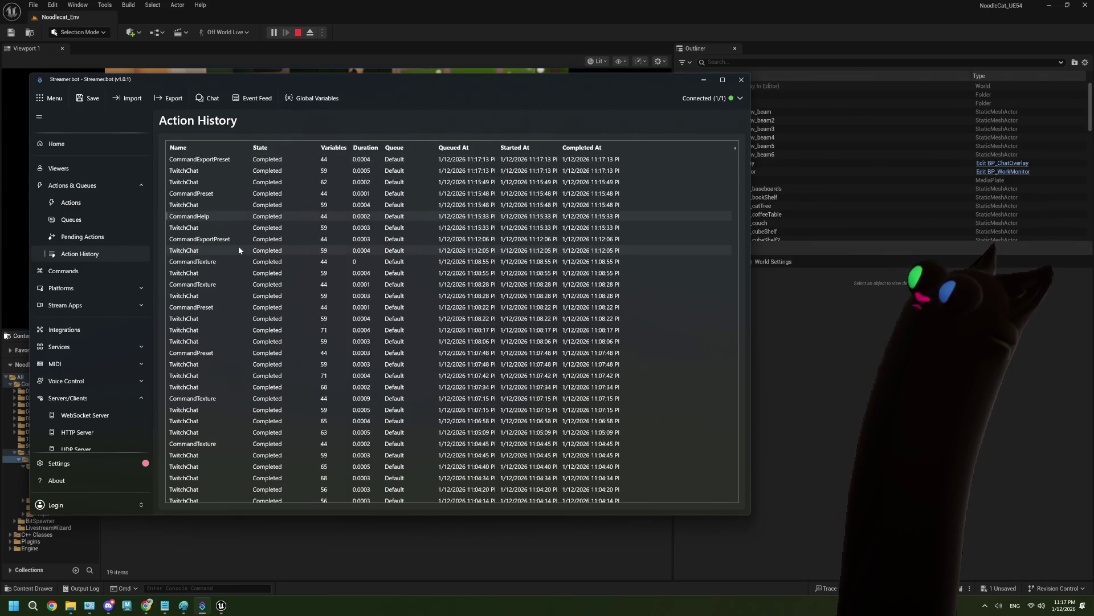
double_click(217, 161)
scroll(337, 253, down, 1)
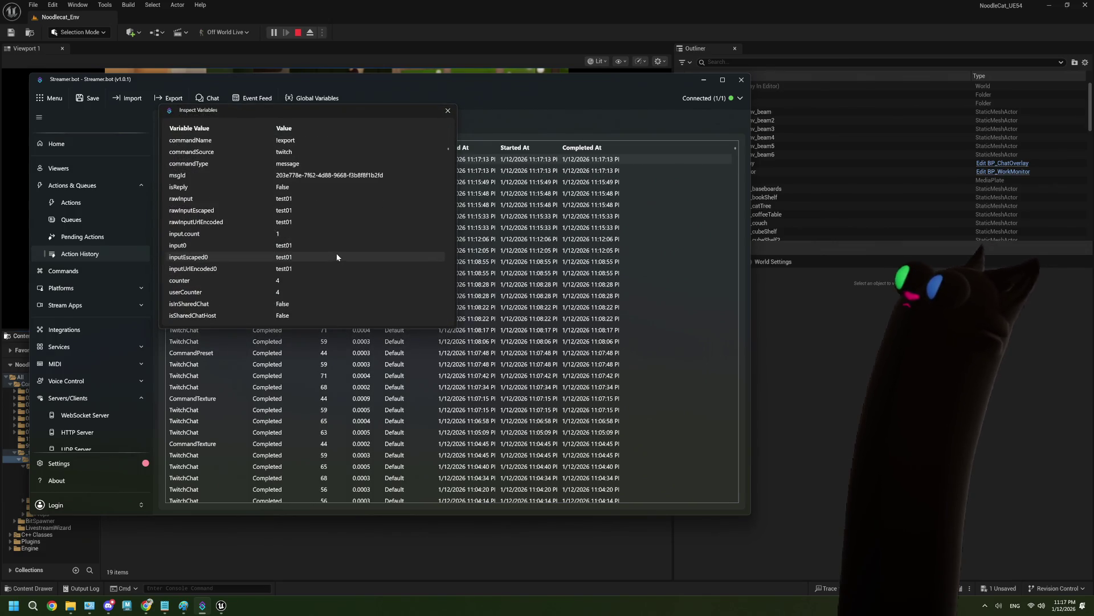
scroll(336, 253, up, 1)
click(304, 196)
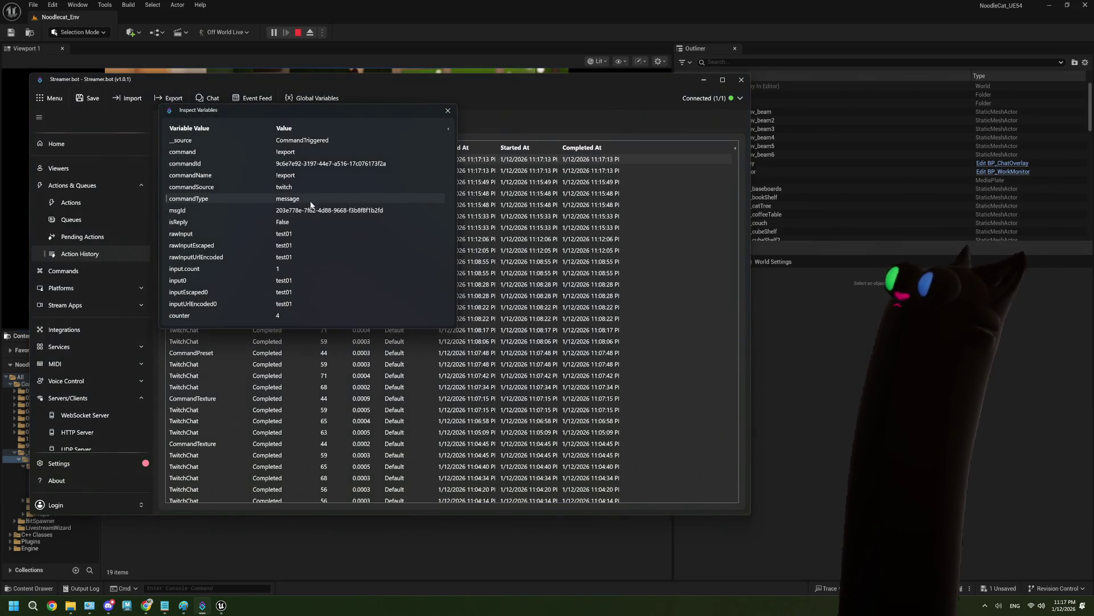
scroll(324, 206, down, 1)
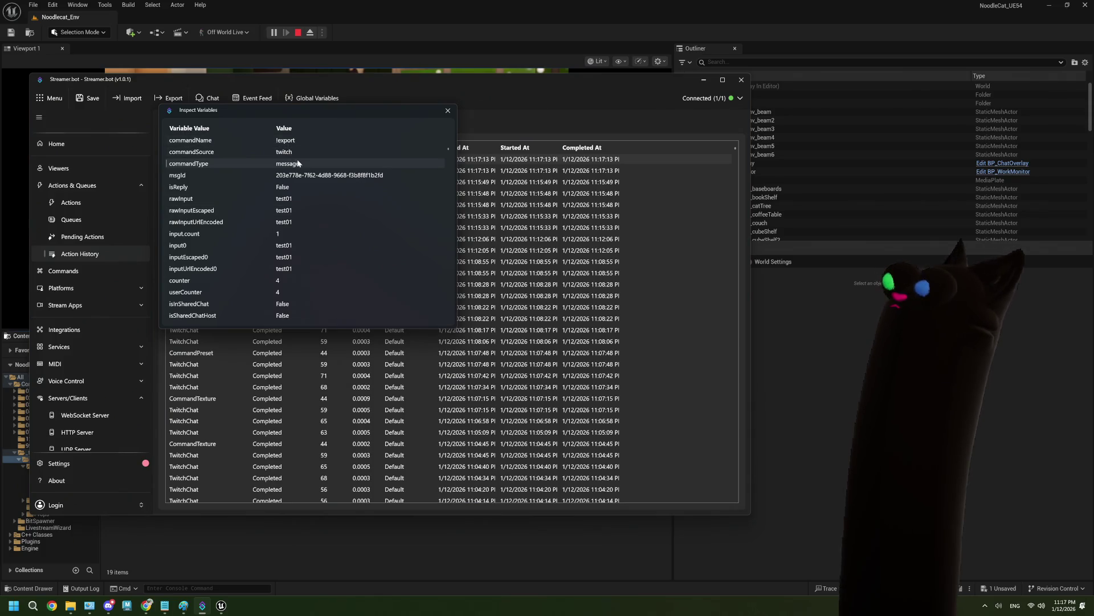
scroll(304, 172, down, 1)
scroll(304, 172, down, 1)
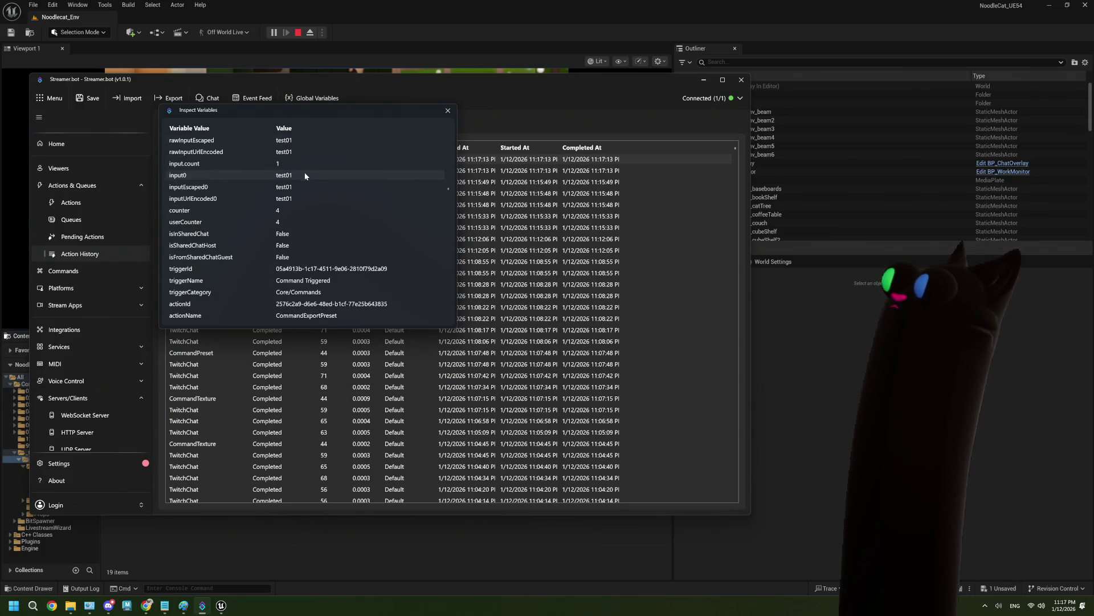
scroll(304, 172, down, 1)
Close the run's variables and review the UEMessage global variable
click(448, 110)
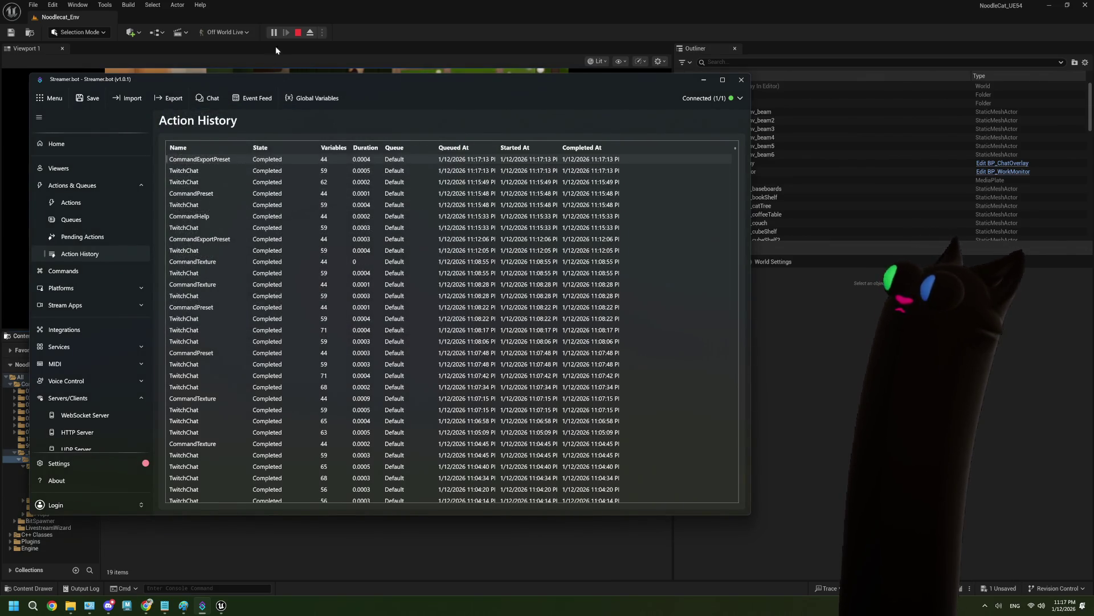
click(314, 98)
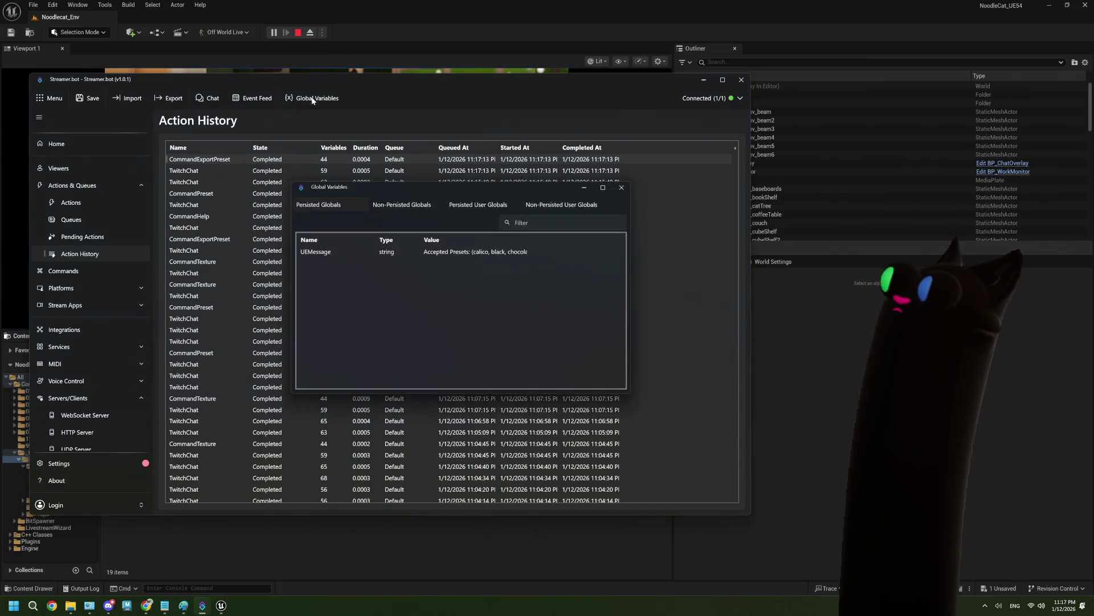
click(623, 186)
Stop the play session, save all, and bring up the StreamerBotConnection_shareable blueprint
click(295, 33)
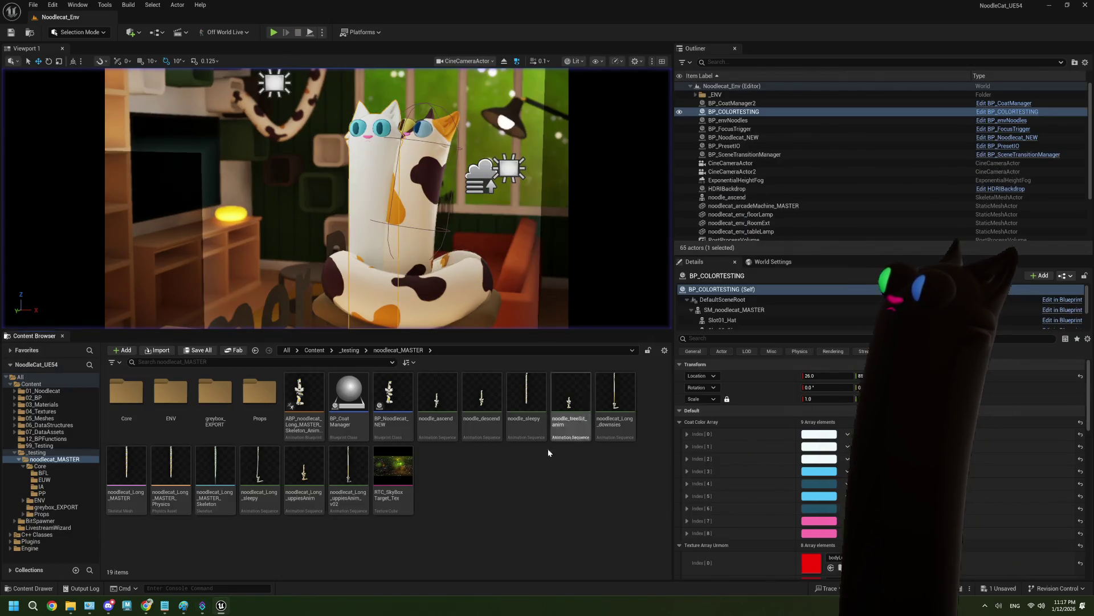
key(ctrl+s)
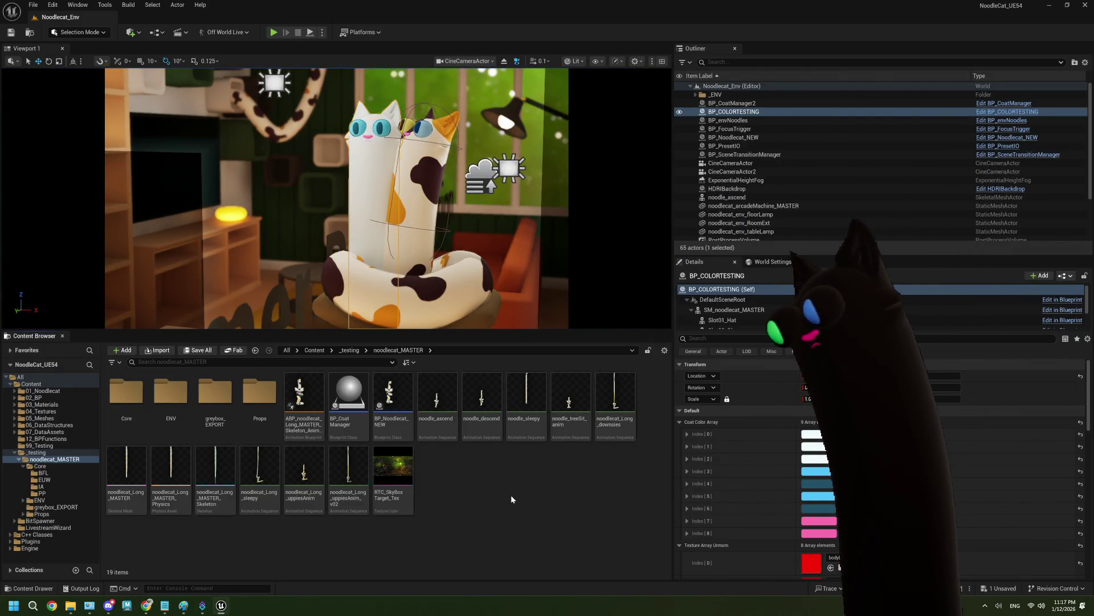
double_click(349, 396)
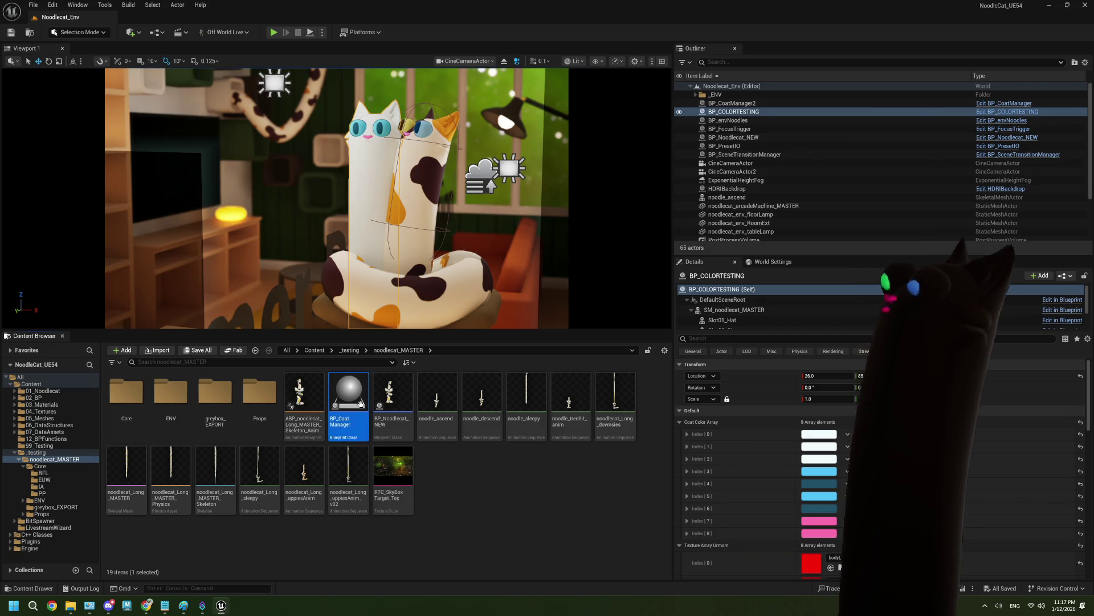
scroll(515, 313, up, 3)
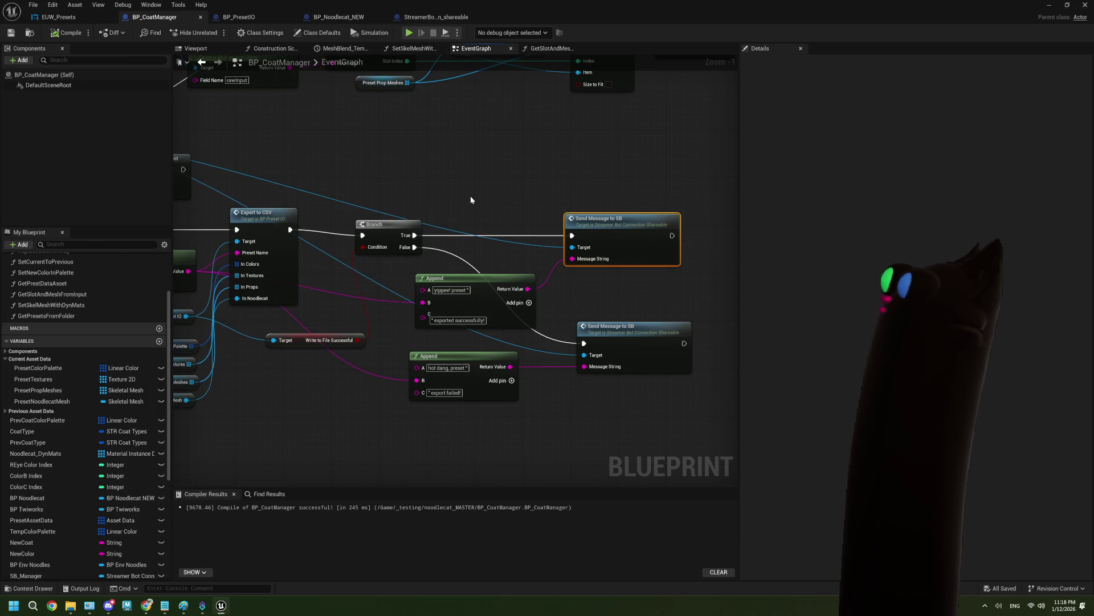
click(261, 16)
click(318, 16)
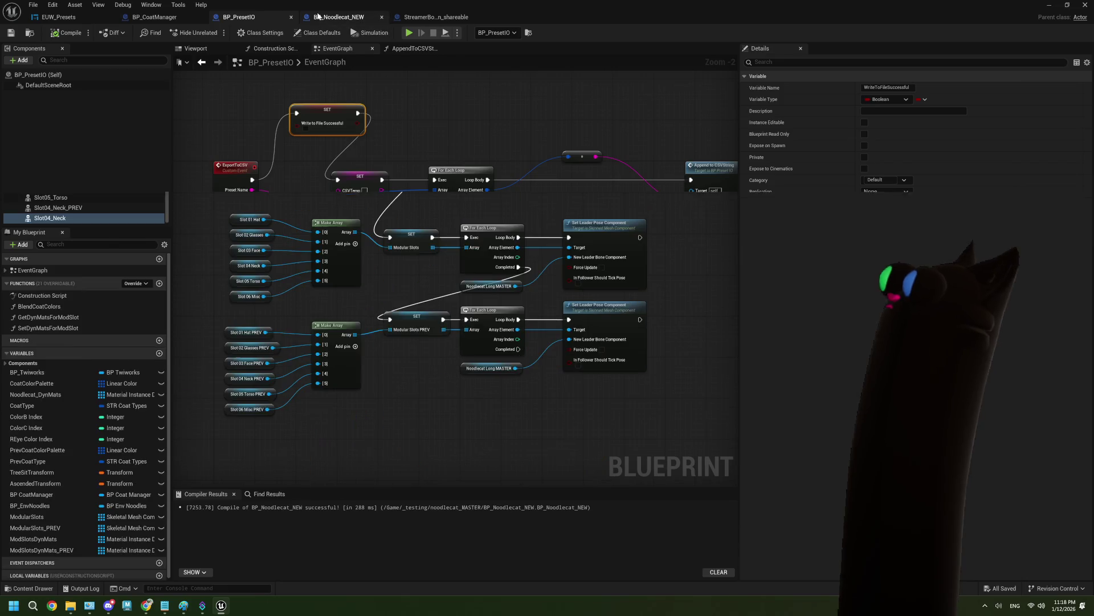
click(429, 17)
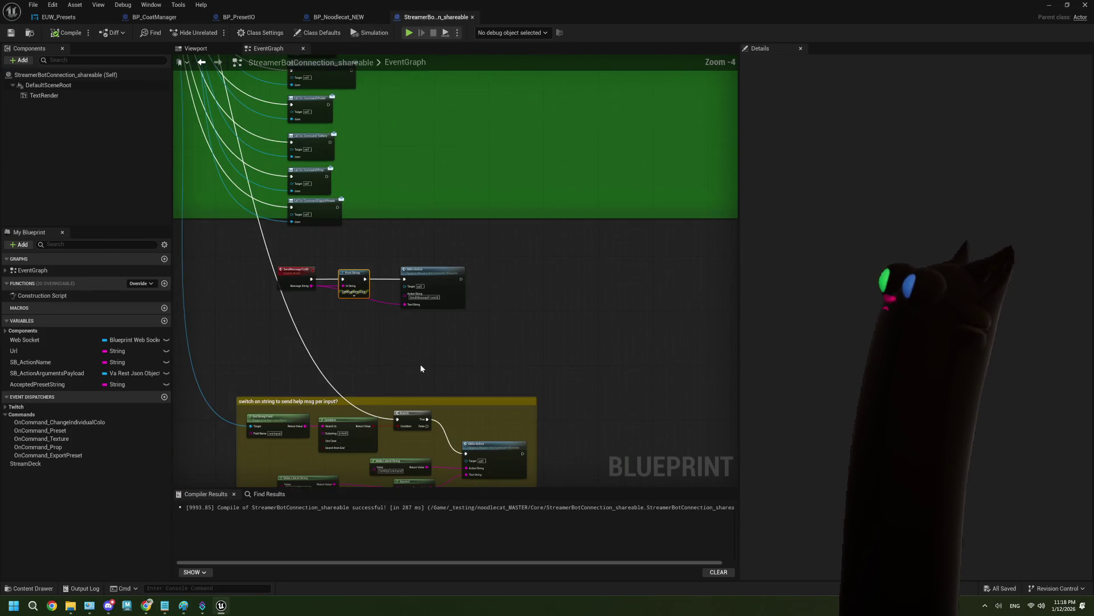
scroll(421, 368, up, 3)
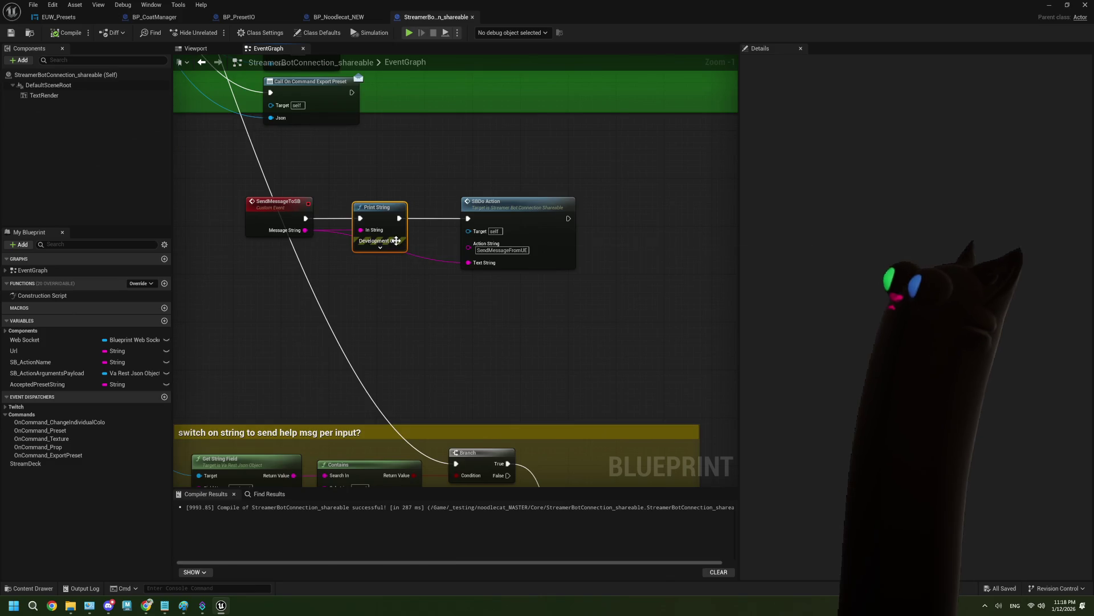
Delete the Print String node and wire SendMessageToSB directly into SBDo Action
key(Delete)
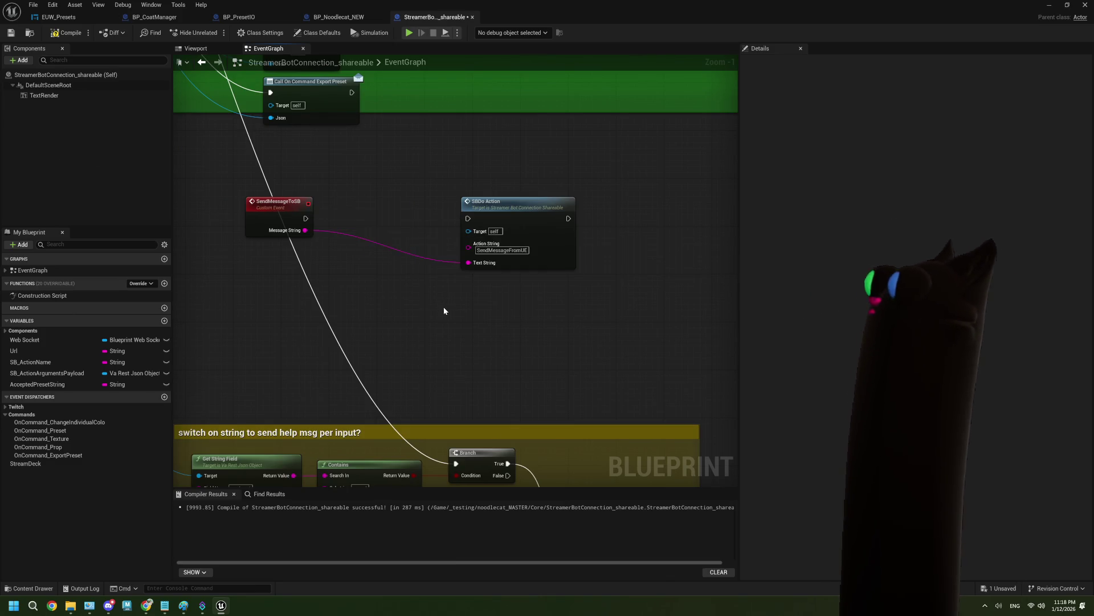
scroll(443, 306, up, 1)
drag(284, 205, 471, 205)
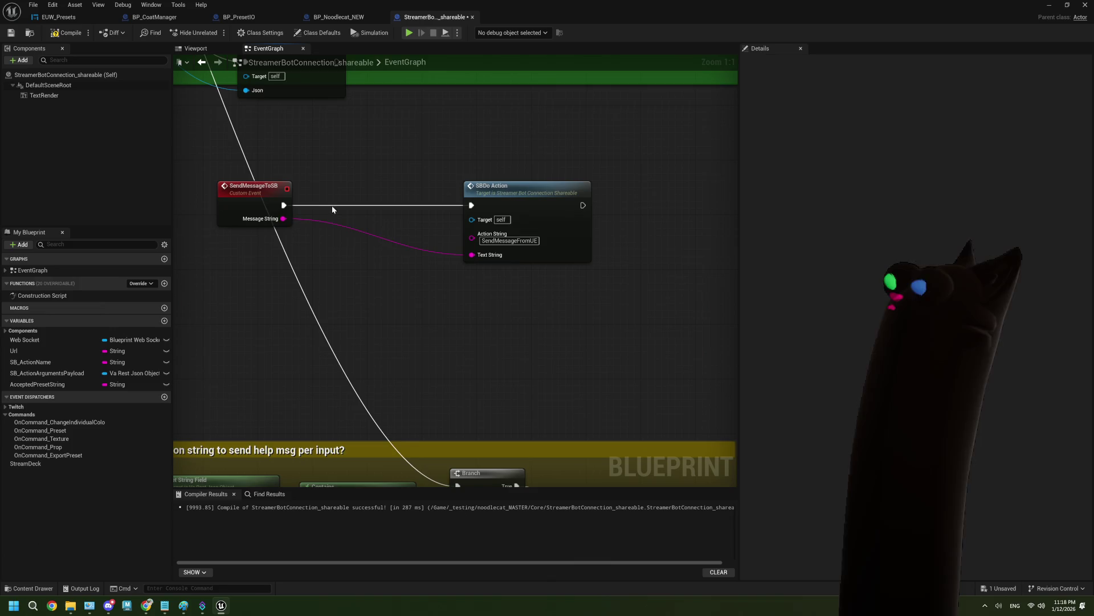
click(250, 215)
drag(251, 215, 374, 215)
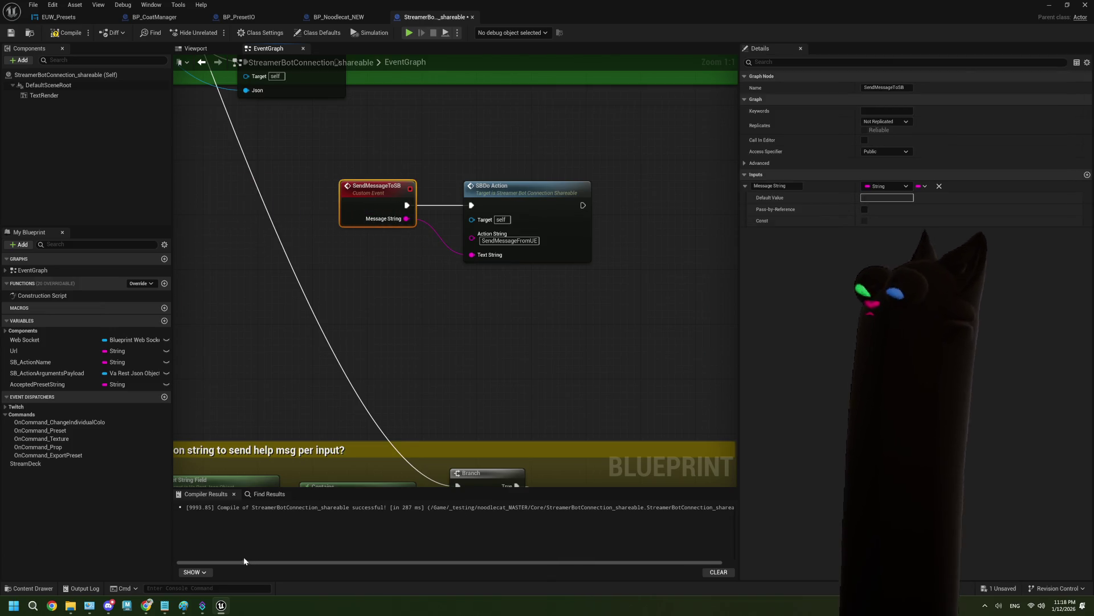
Select the SendMessageFromUE action in Streamer.bot's Actions list
click(203, 607)
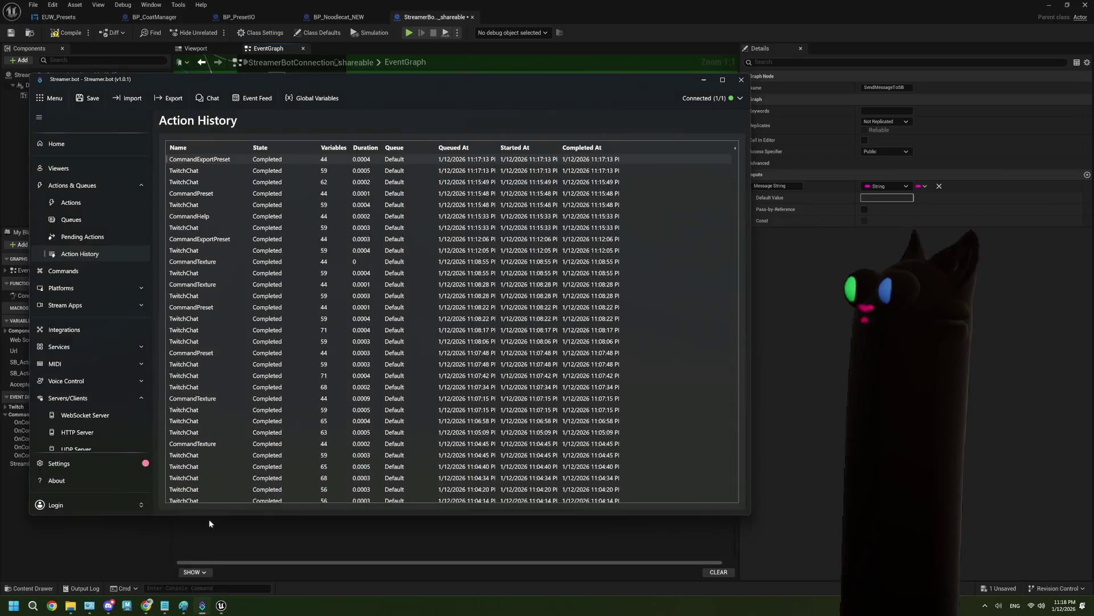
click(71, 202)
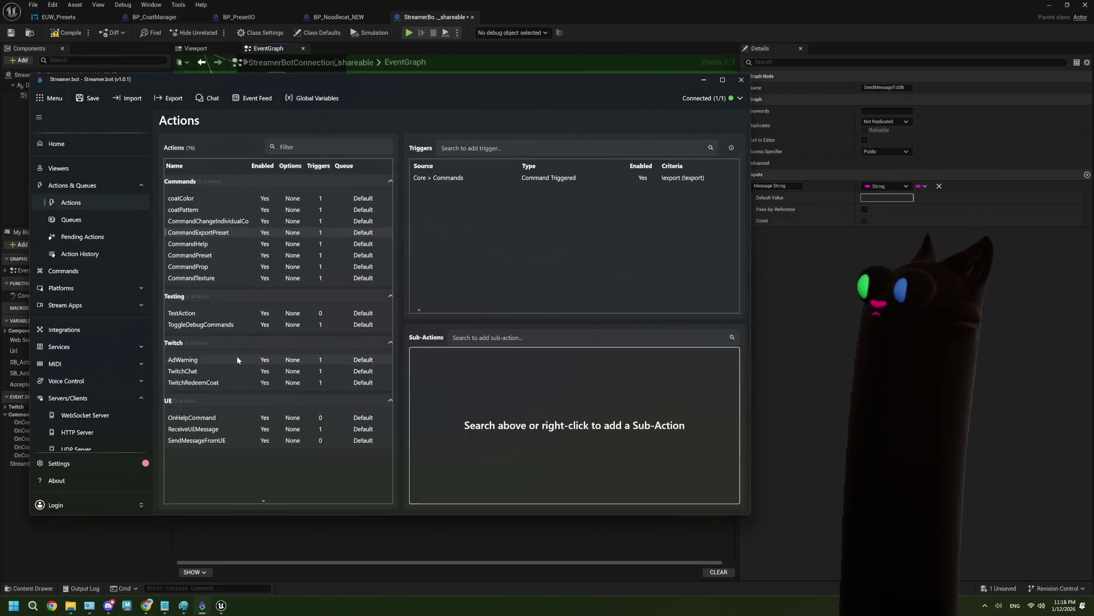
click(214, 418)
click(221, 440)
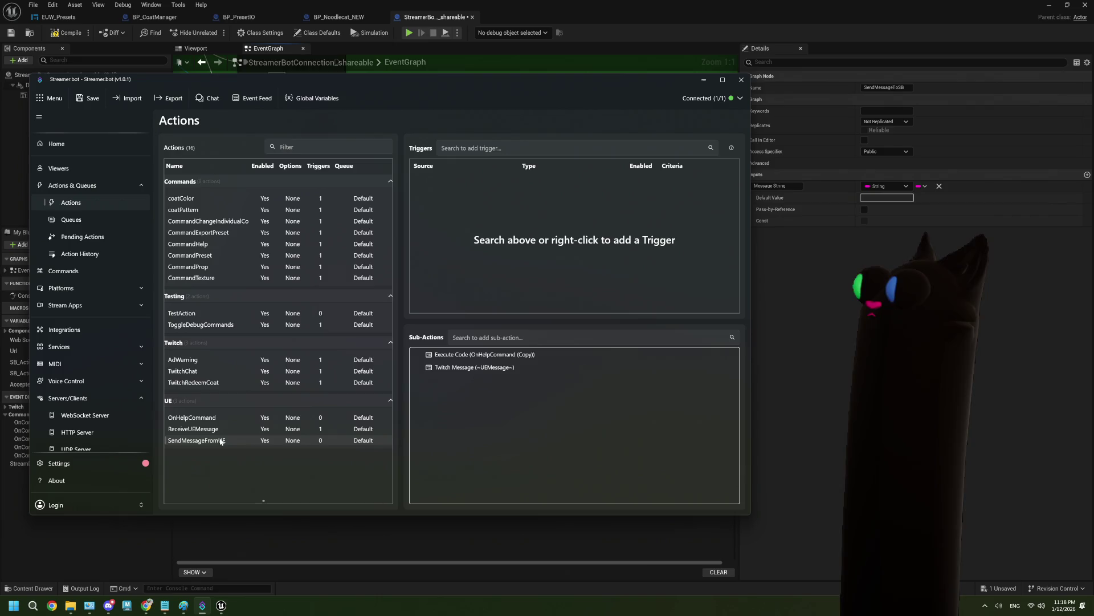
click(222, 419)
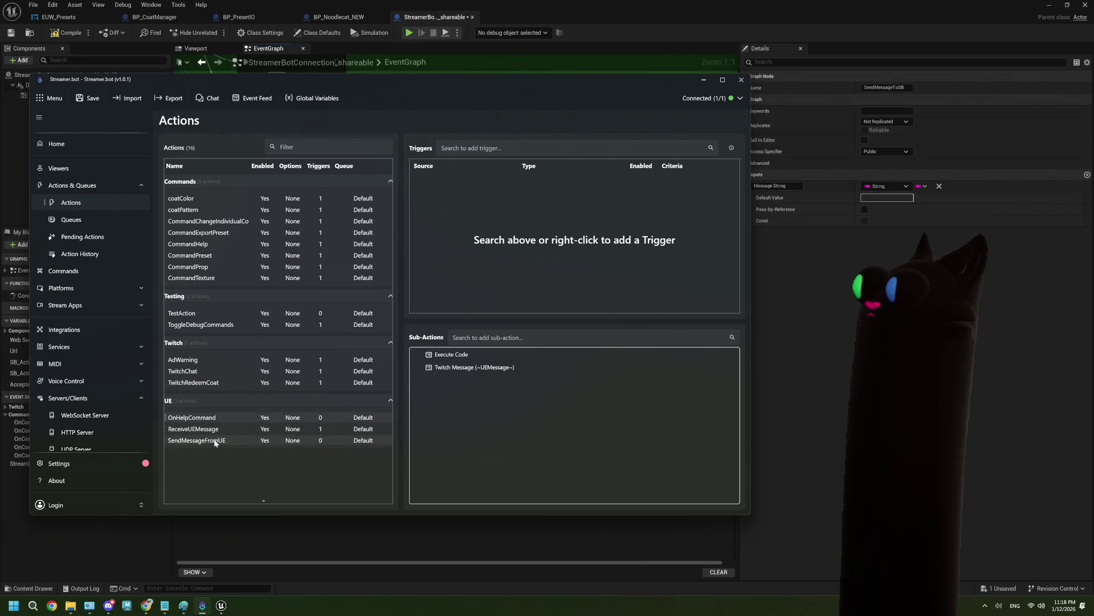
click(217, 441)
Review the Execute Code sub-action's C# that stores the message in UEMessage
right_click(512, 357)
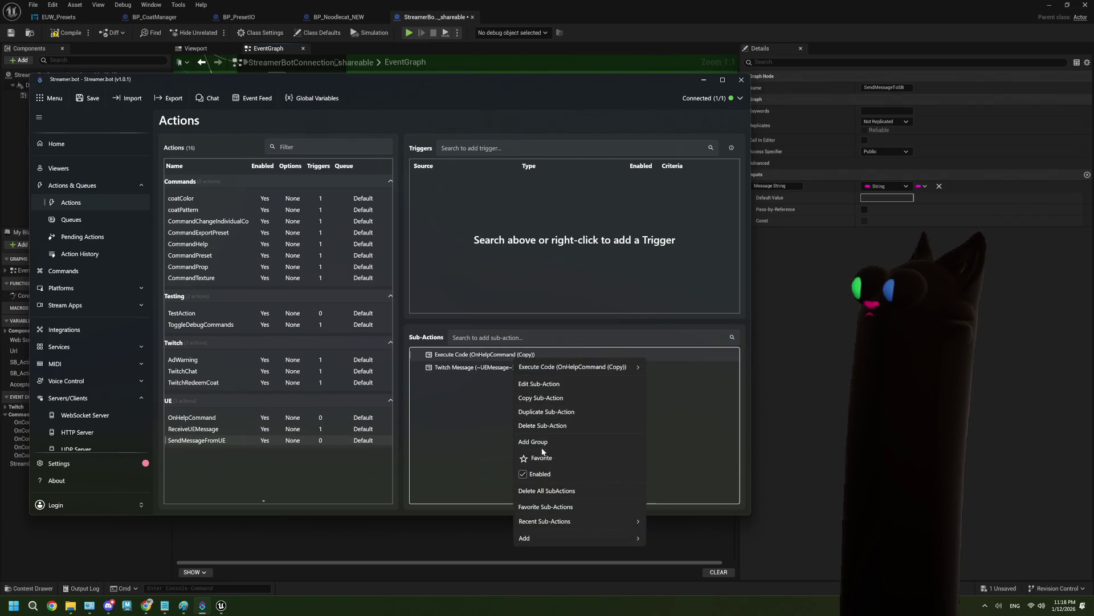
click(542, 385)
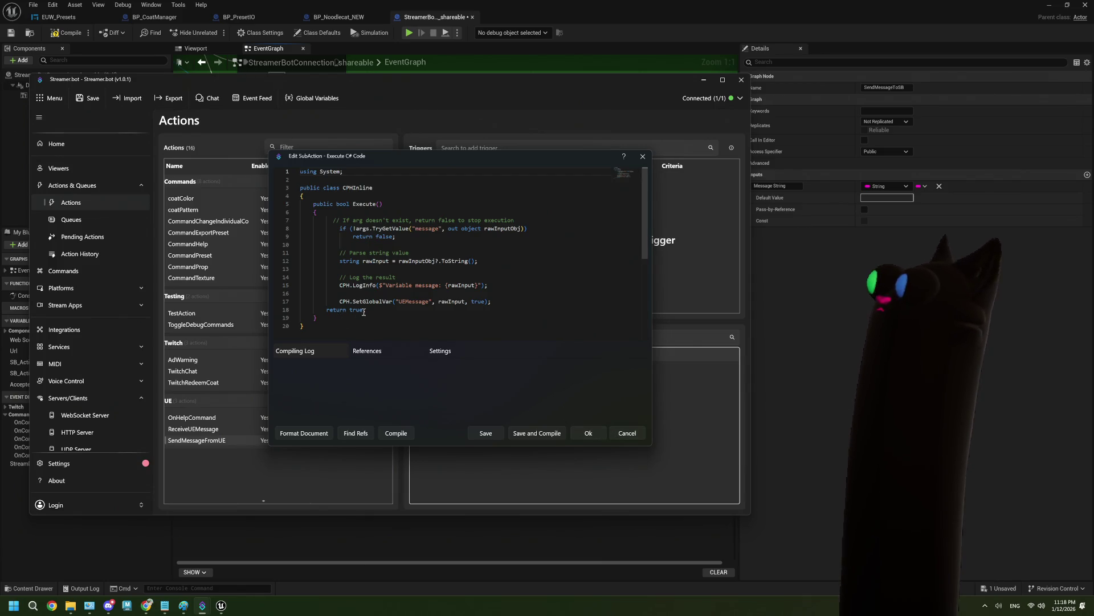
scroll(432, 257, down, 2)
scroll(432, 256, up, 1)
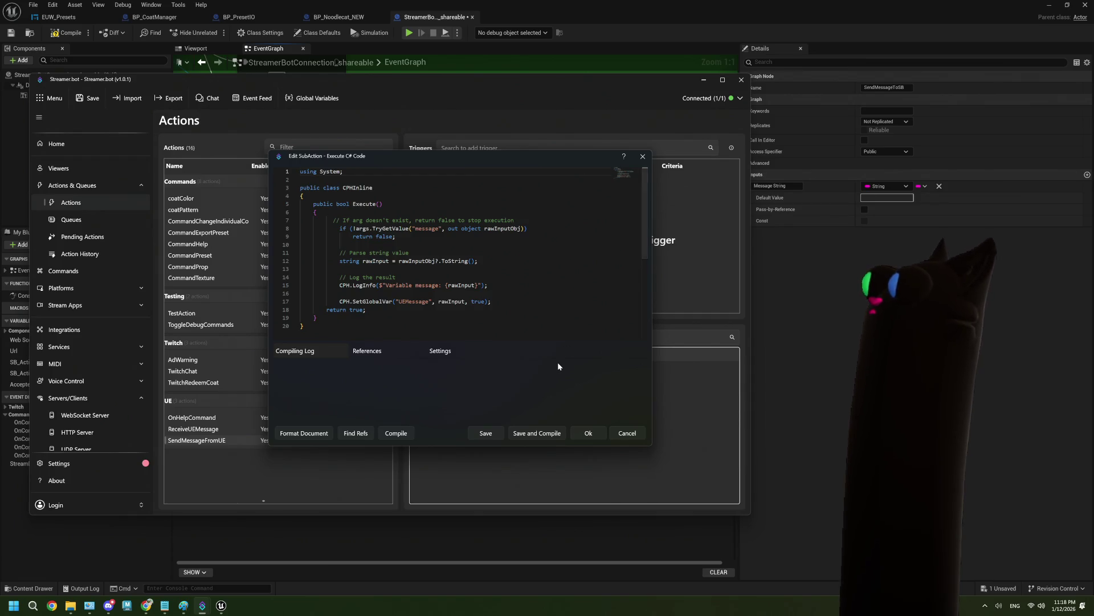
click(550, 434)
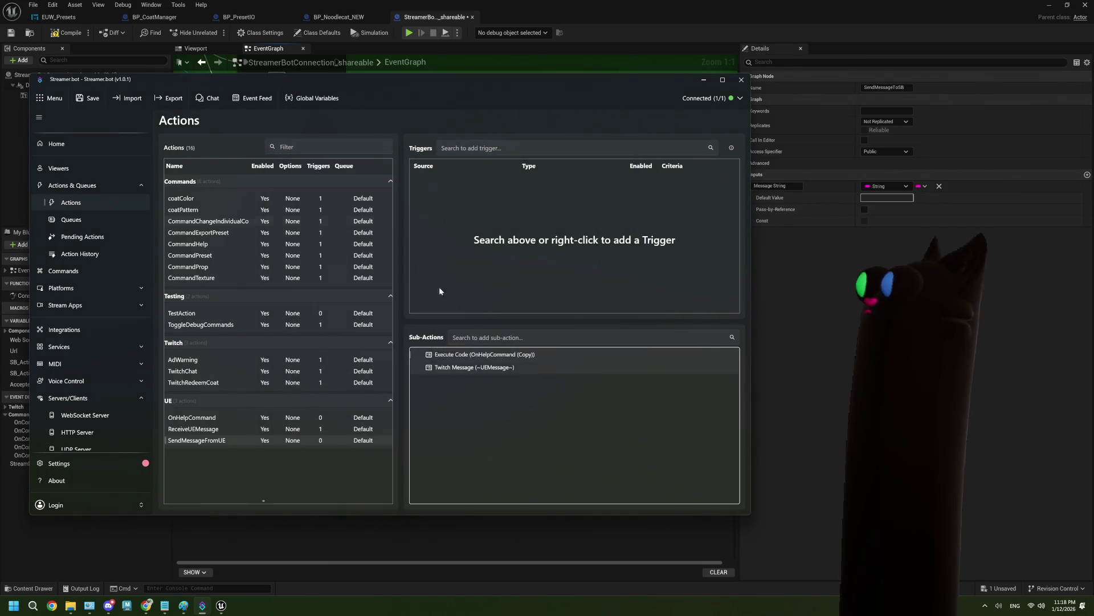
Save Streamer.bot settings, then compile and save the Unreal blueprint
click(90, 98)
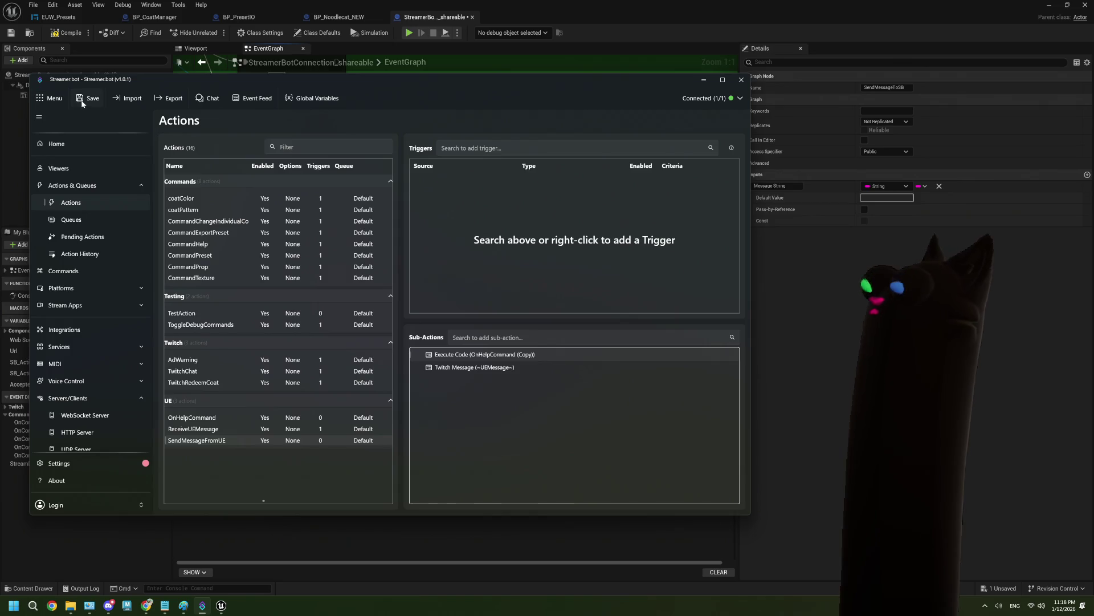
click(789, 310)
click(81, 32)
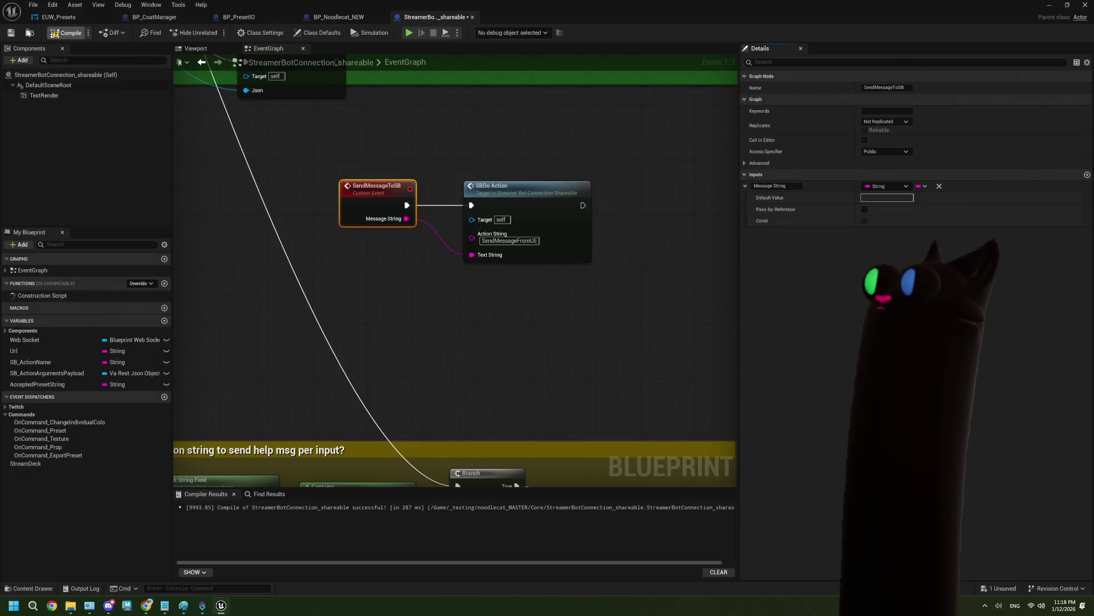
click(1049, 5)
key(alt+p)
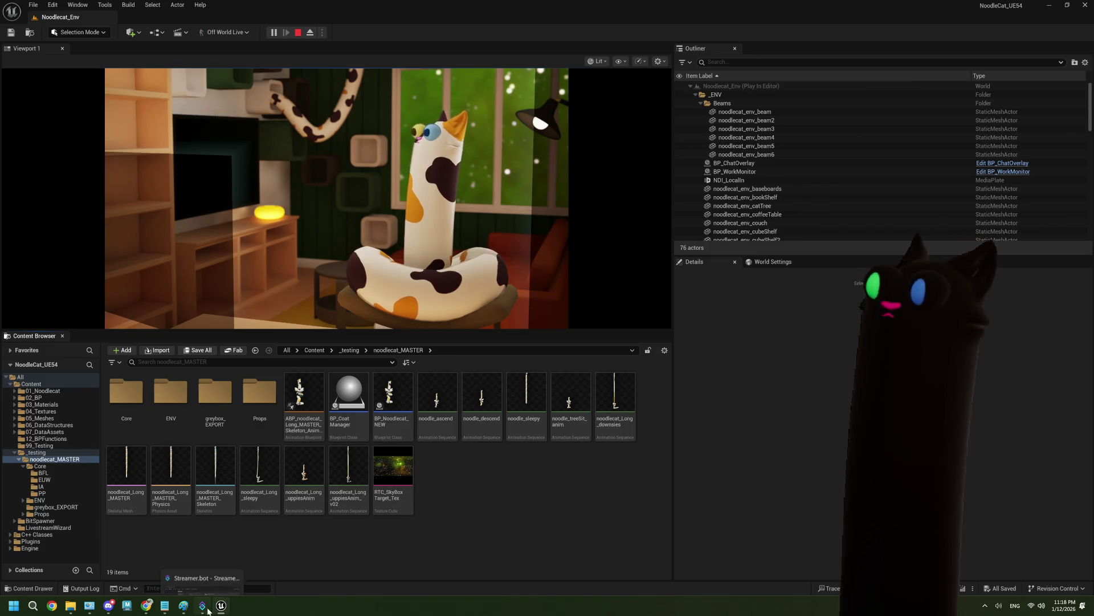
mouse_move(206, 608)
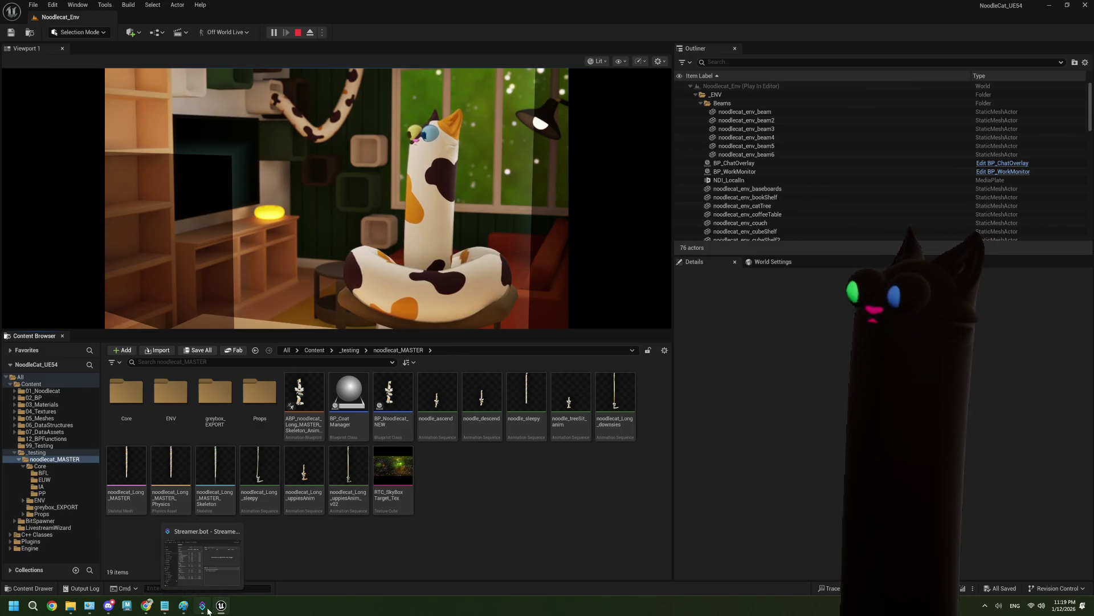
Check completed CommandExportPreset runs, then inspect ReceiveUEMessage's Websocket Client Message trigger
click(206, 608)
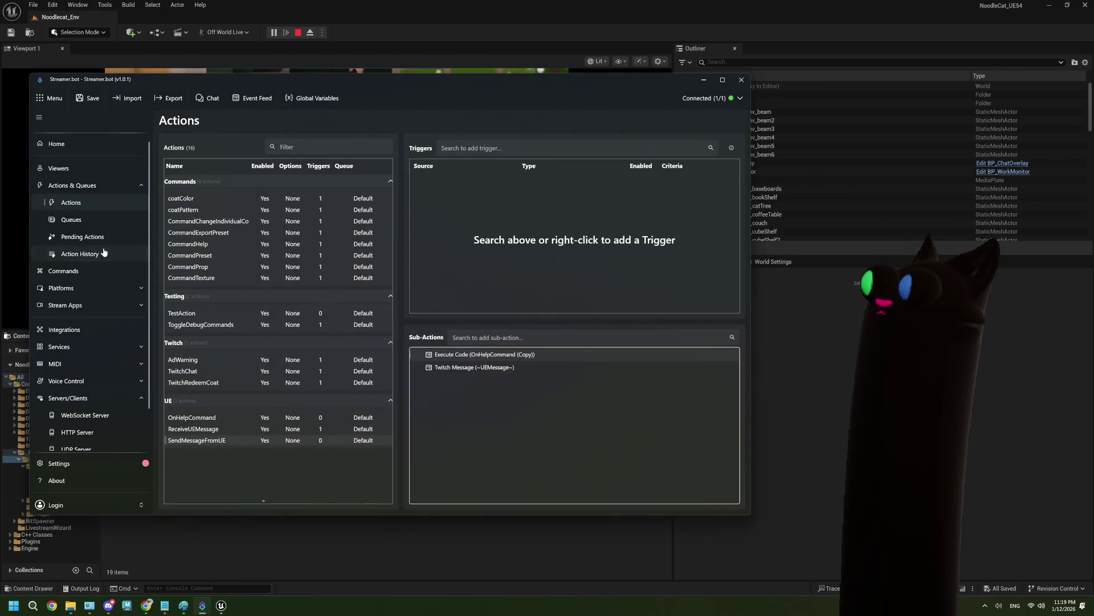
click(80, 253)
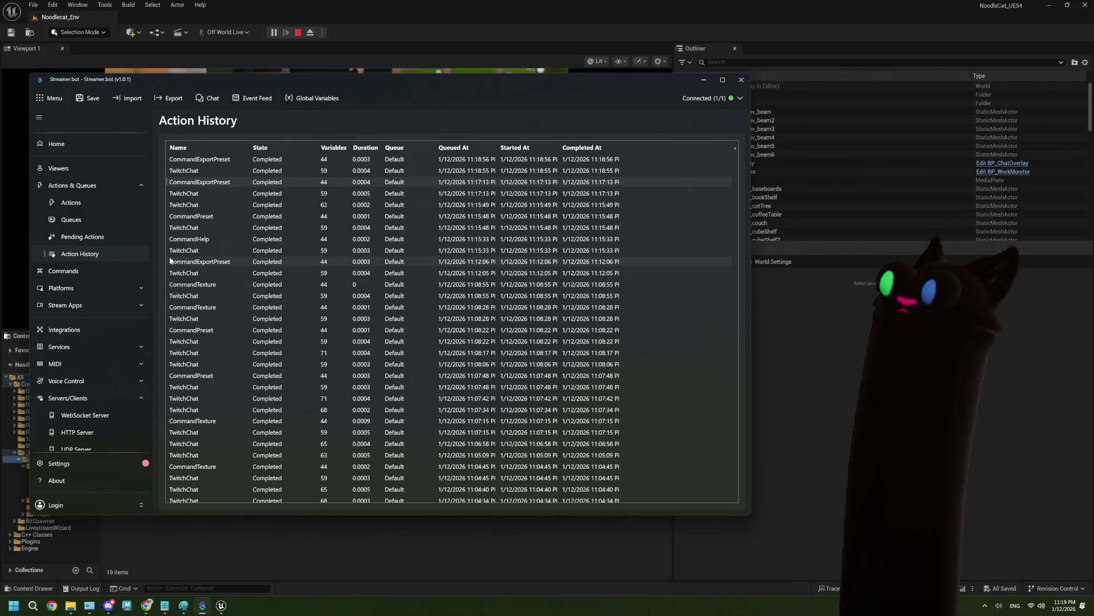
click(75, 204)
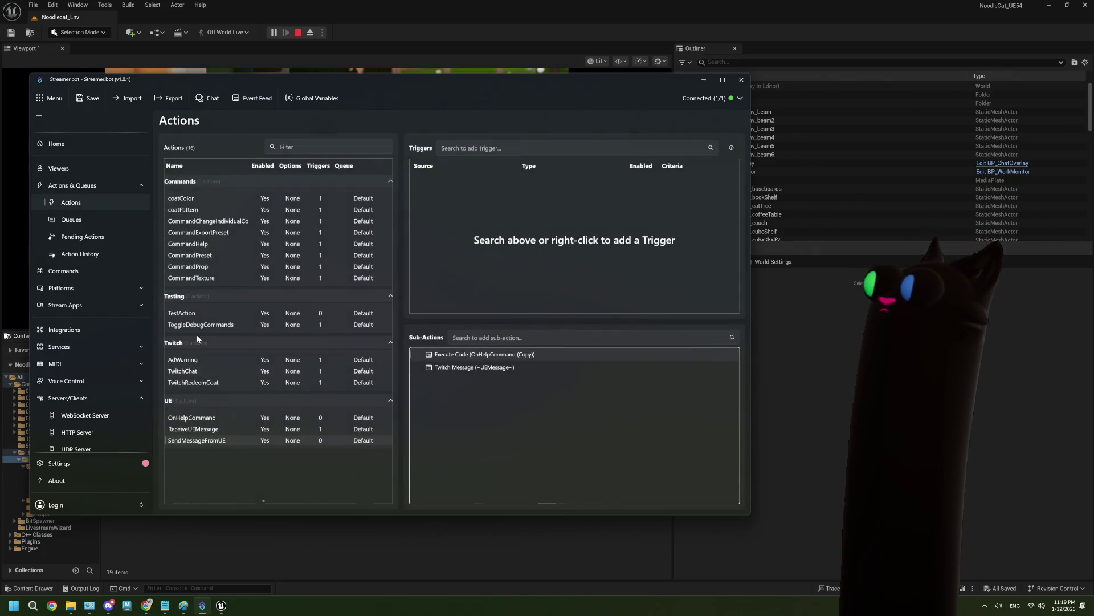
click(208, 430)
click(214, 441)
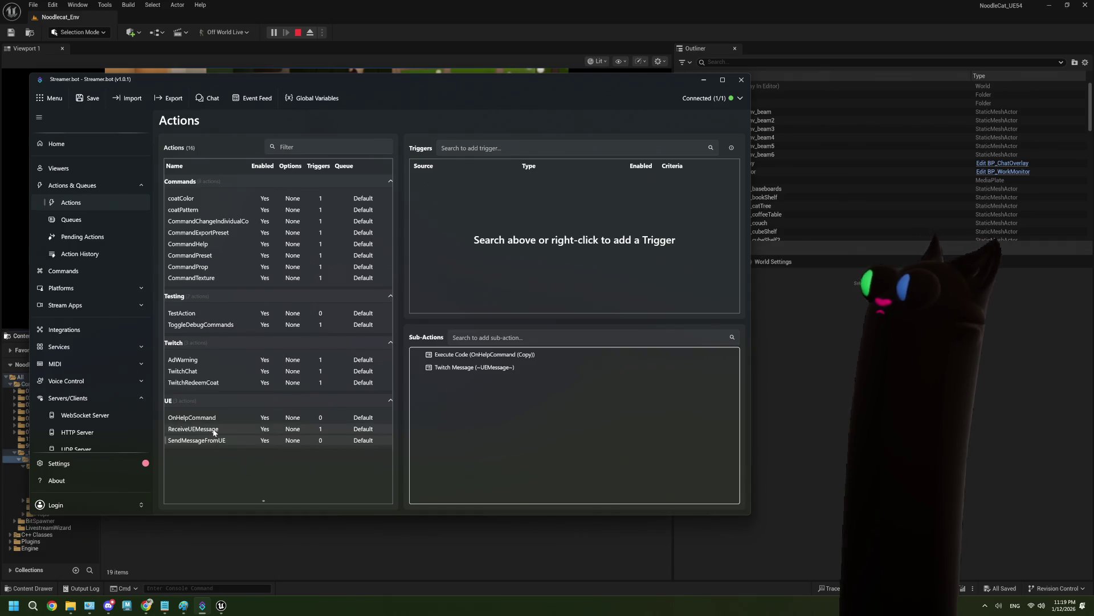
click(215, 432)
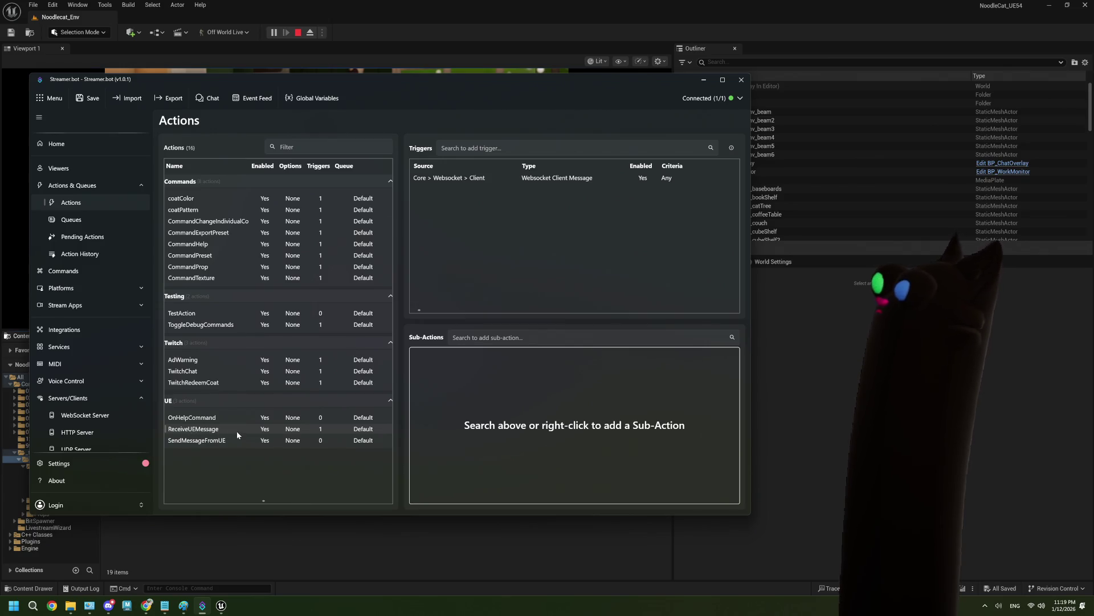
Pan and zoom the event graph to inspect SendMessageToSB, Append and SBDo Action nodes
key(alt+Tab)
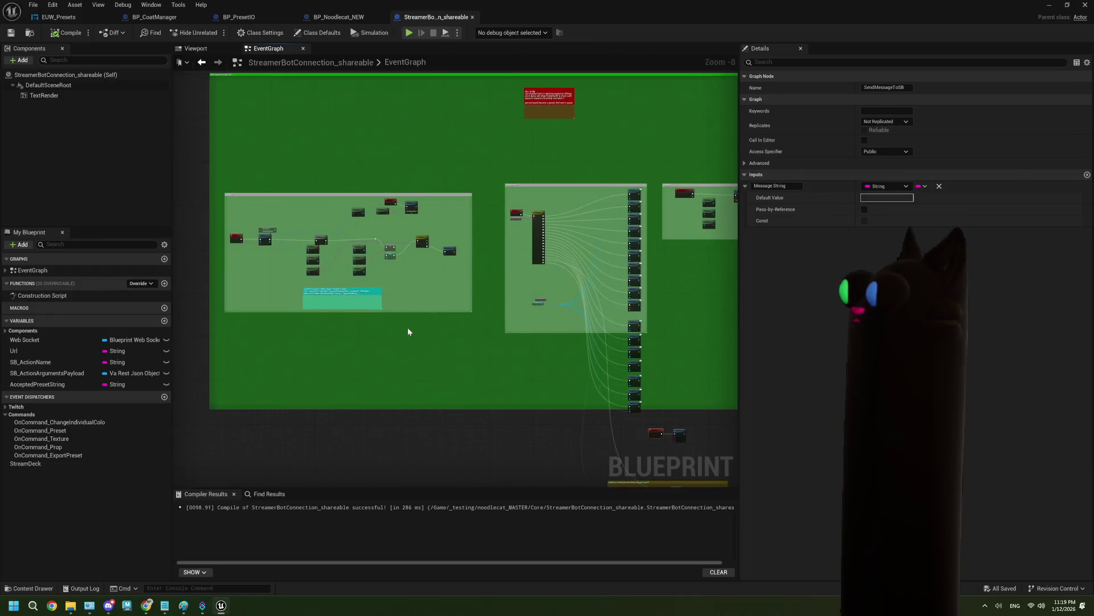
scroll(265, 341, up, 3)
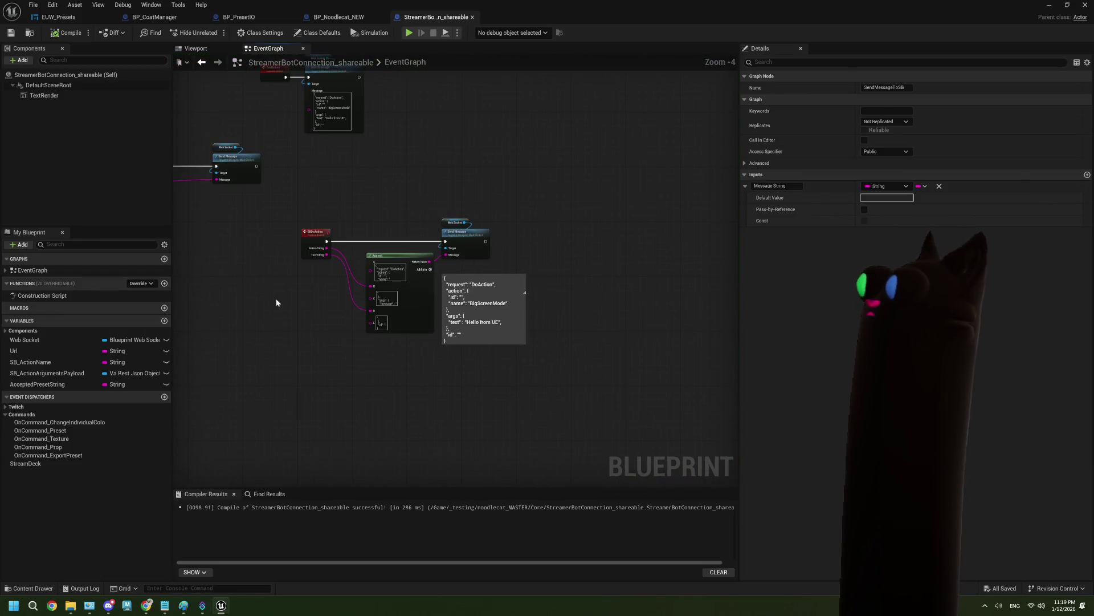
scroll(275, 339, up, 3)
mouse_move(343, 348)
mouse_down()
mouse_move(261, 349)
mouse_move(323, 355)
mouse_move(289, 299)
mouse_up()
scroll(261, 349, up, 1)
scroll(262, 349, down, 1)
scroll(289, 300, down, 3)
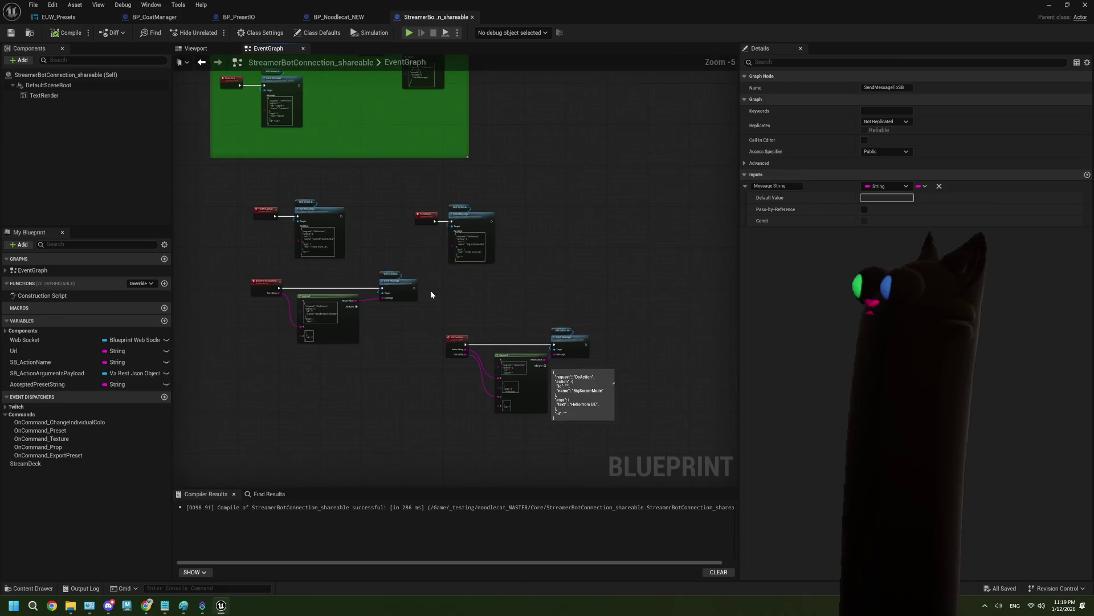
scroll(434, 312, up, 3)
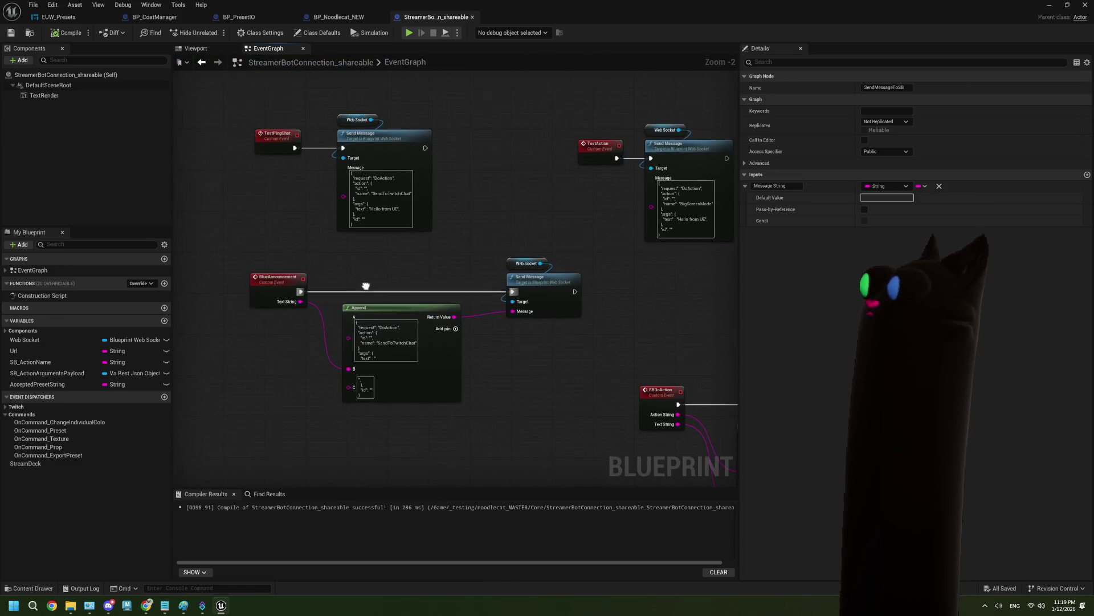
scroll(361, 279, down, 1)
mouse_move(362, 278)
mouse_down()
mouse_move(342, 323)
mouse_move(370, 450)
mouse_move(424, 244)
mouse_up()
scroll(425, 244, up, 1)
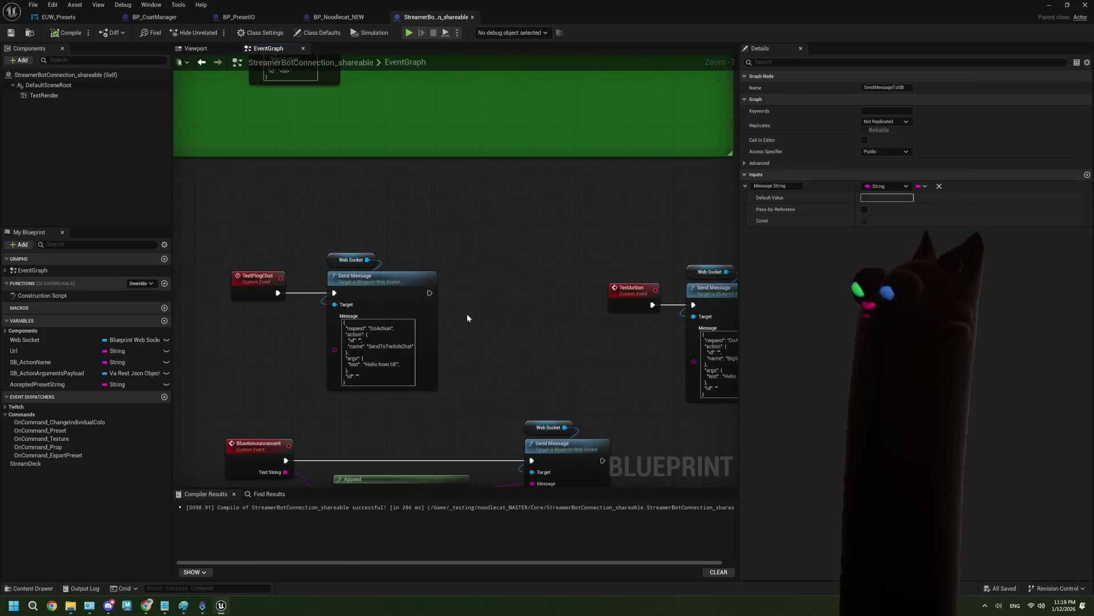
scroll(467, 313, up, 1)
scroll(470, 319, up, 1)
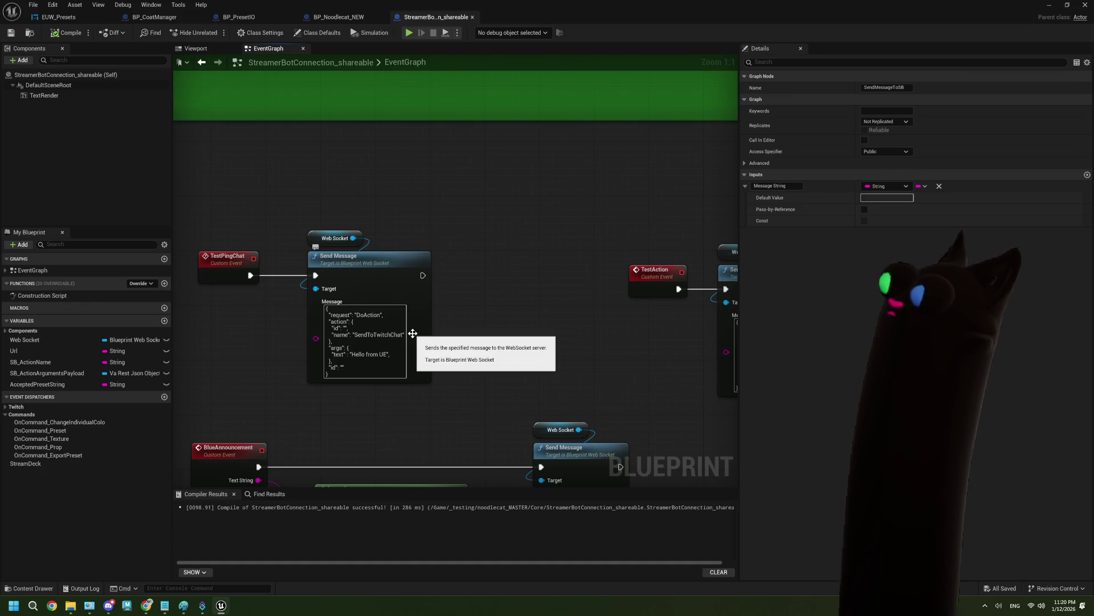
scroll(412, 334, down, 4)
scroll(394, 361, up, 2)
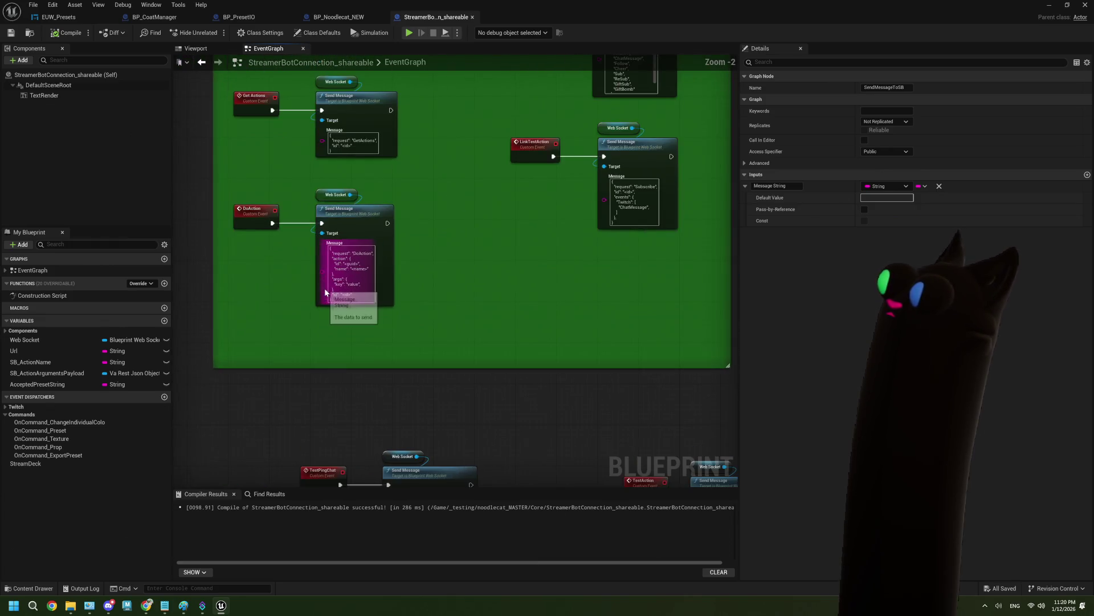
scroll(283, 293, up, 2)
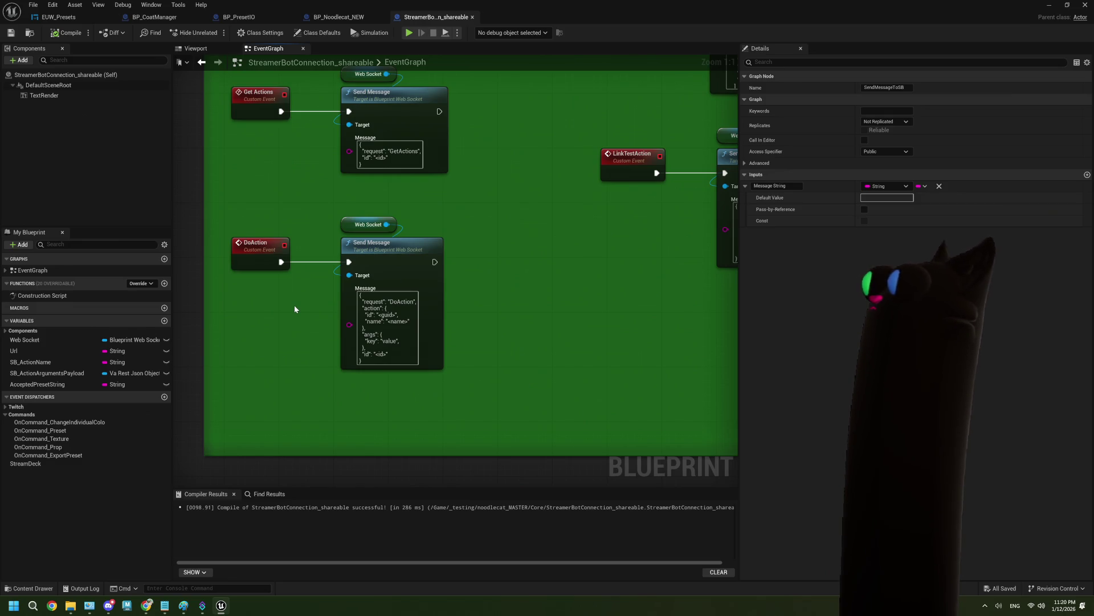
scroll(295, 306, down, 4)
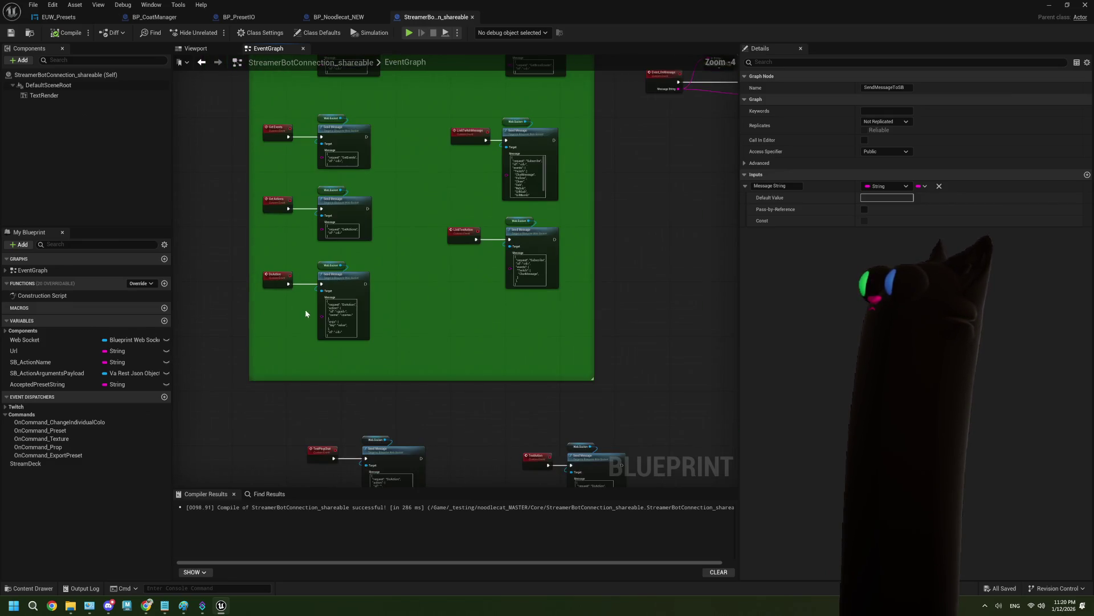
scroll(515, 303, up, 2)
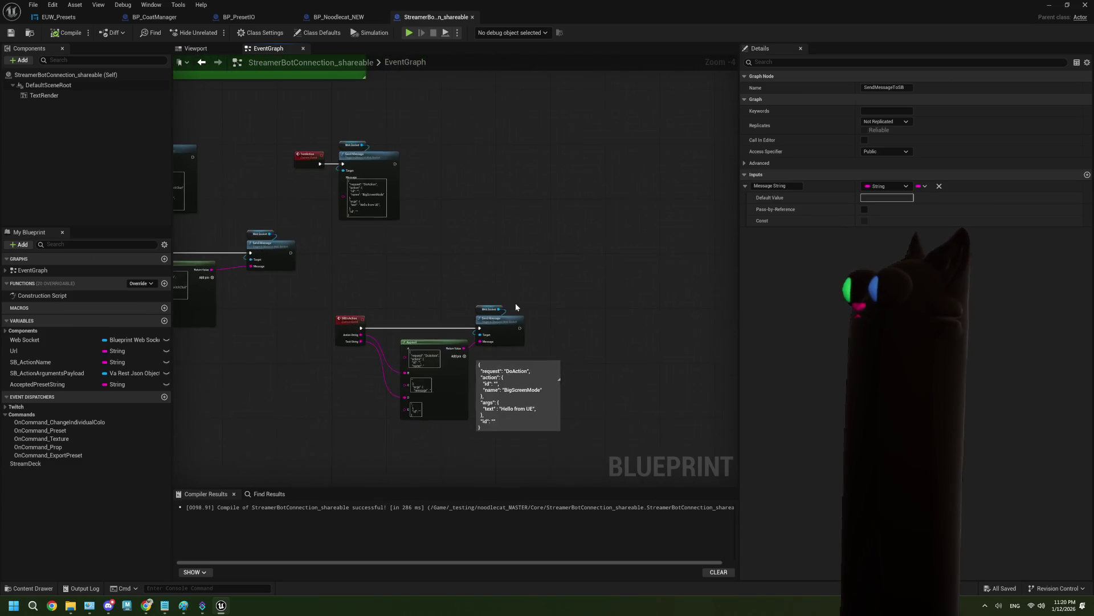
scroll(489, 342, up, 2)
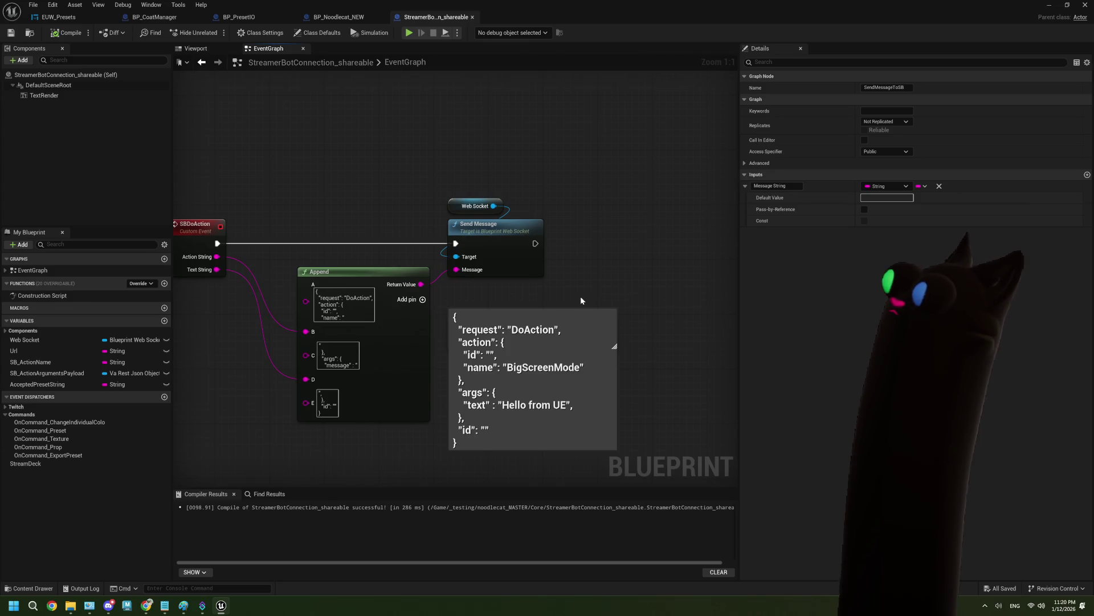
scroll(580, 300, down, 4)
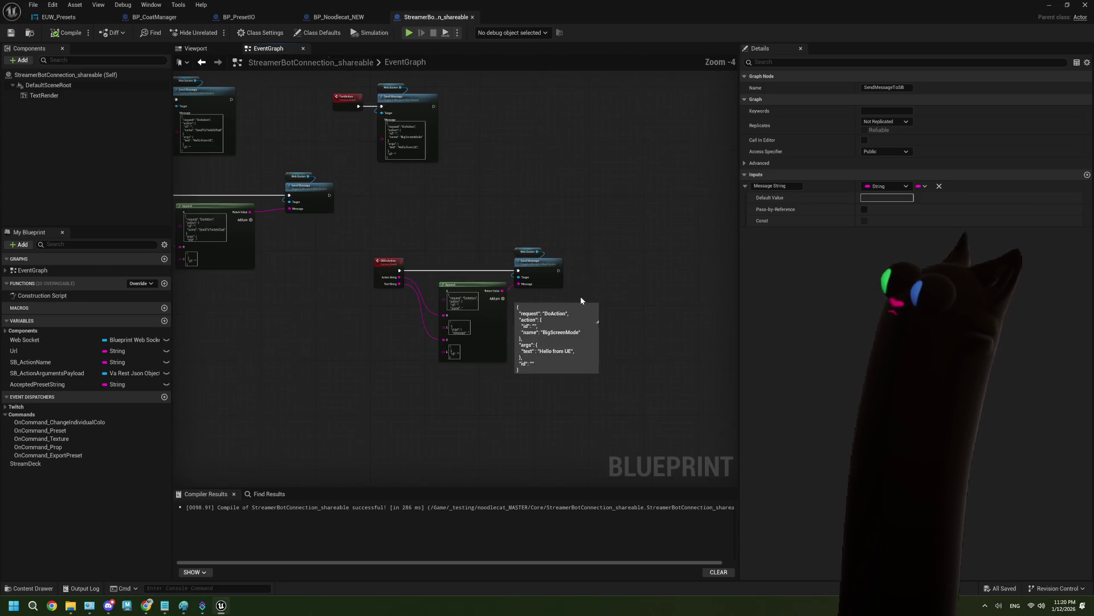
drag(610, 342, 476, 338)
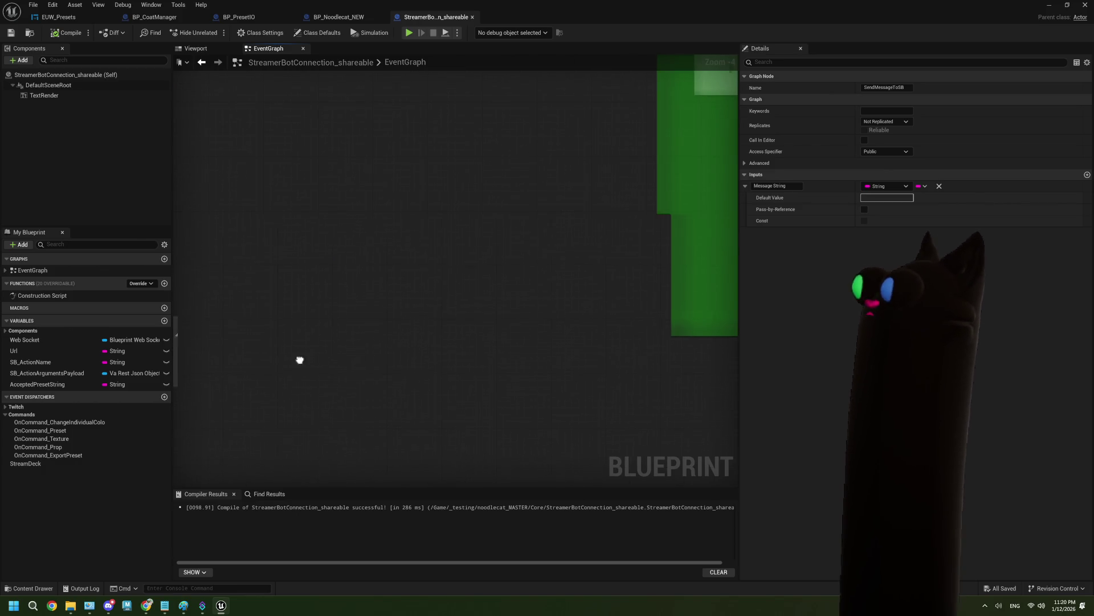
drag(298, 360, 489, 335)
scroll(486, 331, up, 2)
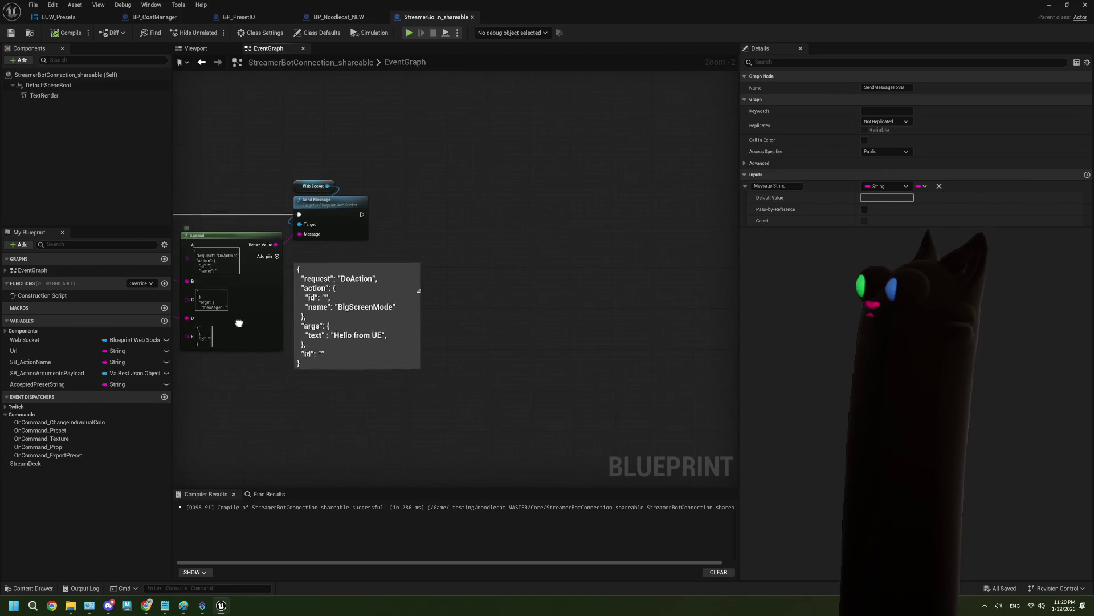
scroll(245, 322, up, 2)
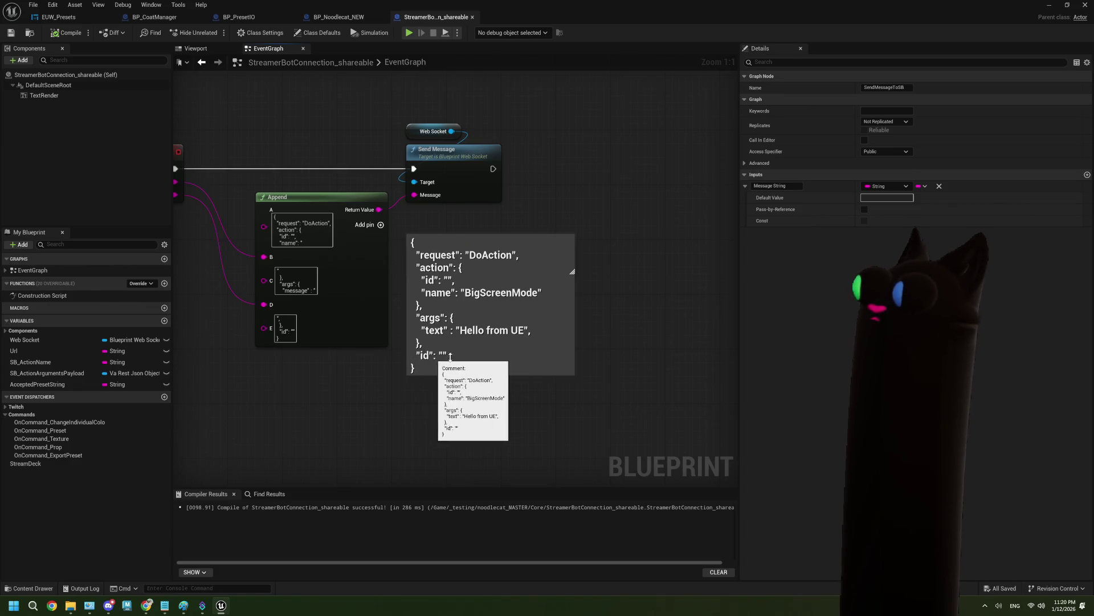
scroll(433, 342, down, 8)
scroll(494, 340, up, 4)
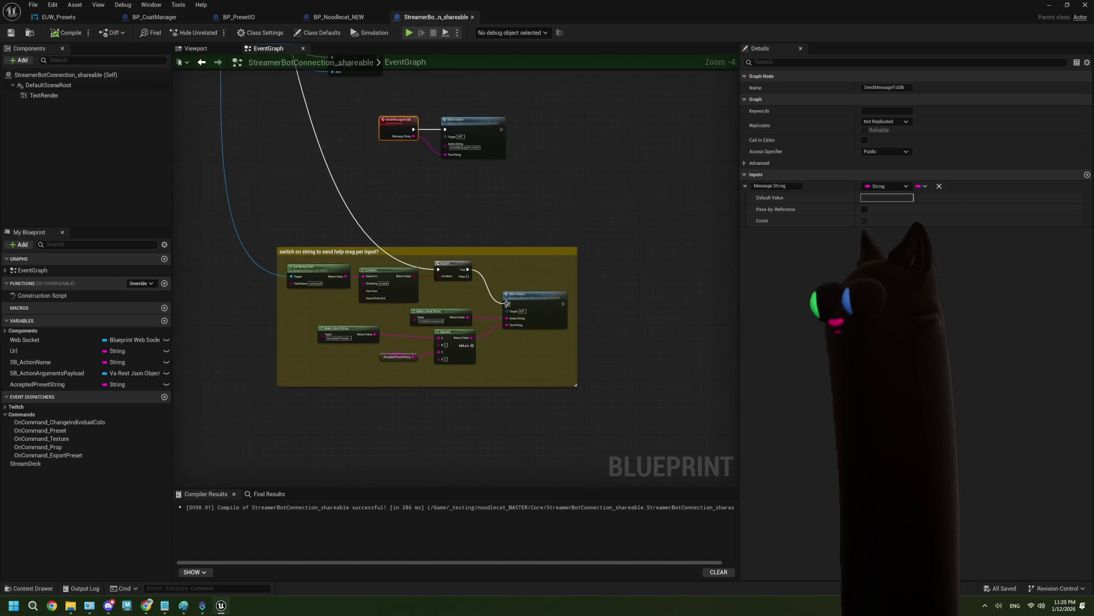
scroll(498, 308, up, 2)
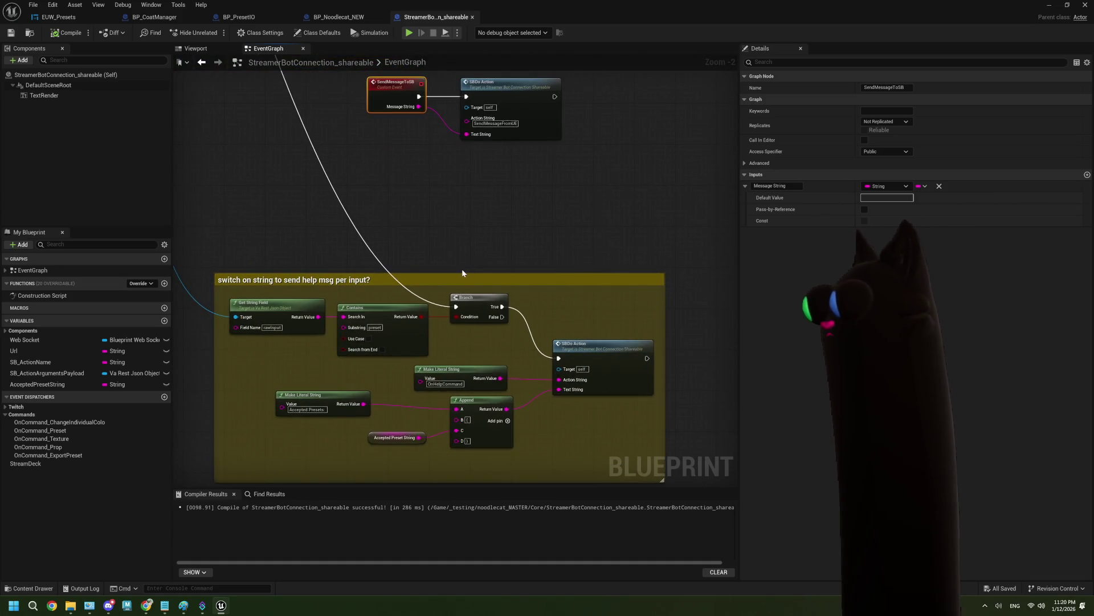
scroll(461, 268, up, 1)
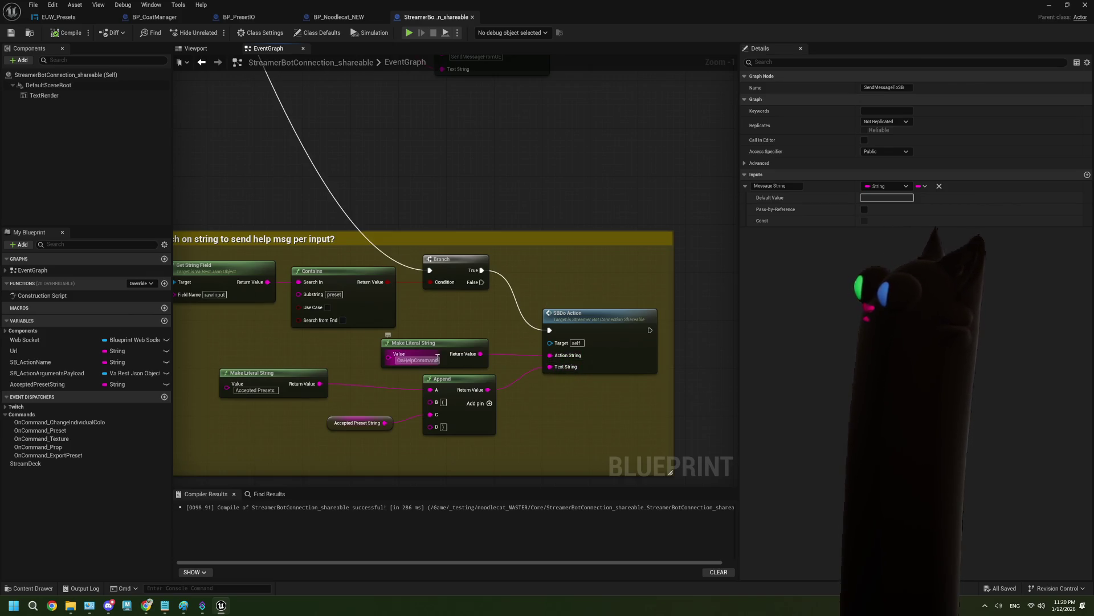
mouse_move(481, 187)
mouse_down()
mouse_move(491, 223)
mouse_move(478, 299)
mouse_up()
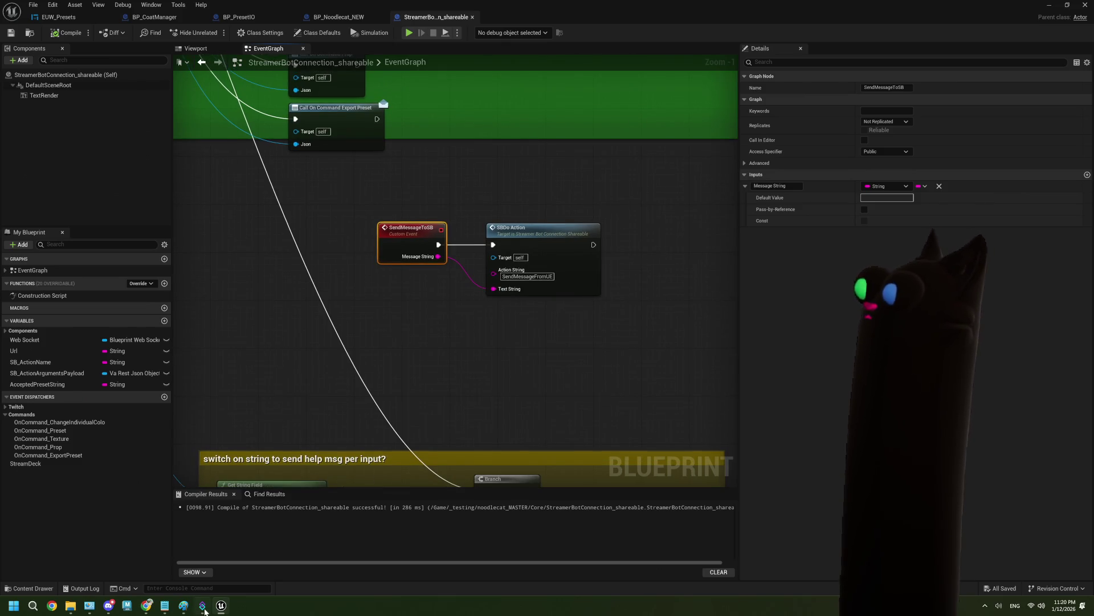
Check SendMessageFromUE's Twitch Message settings, then open its Execute Code sub-action's C# editor
click(203, 606)
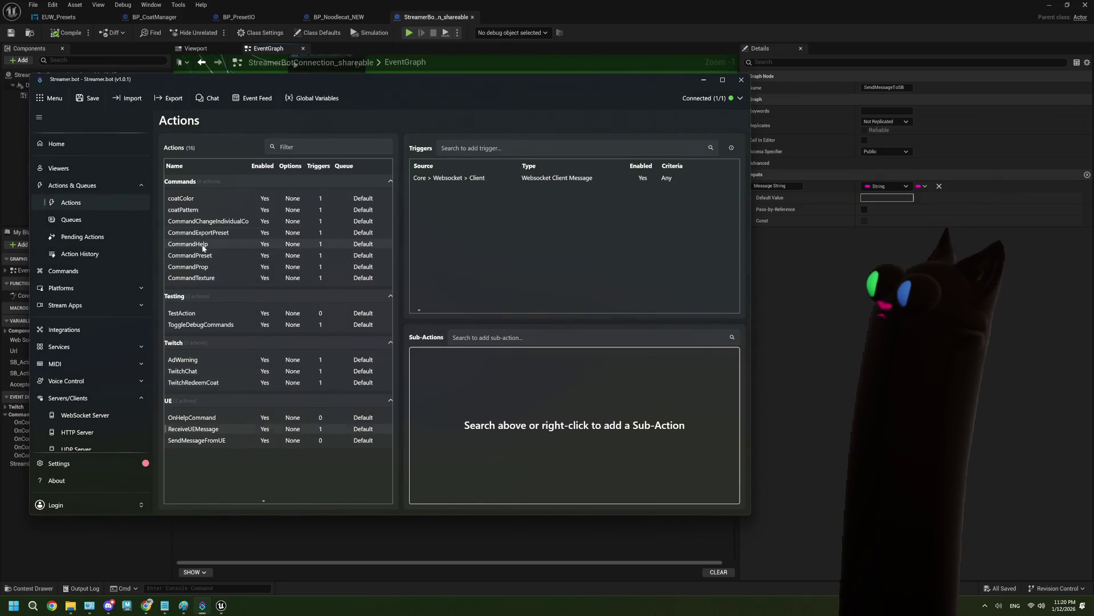
click(225, 419)
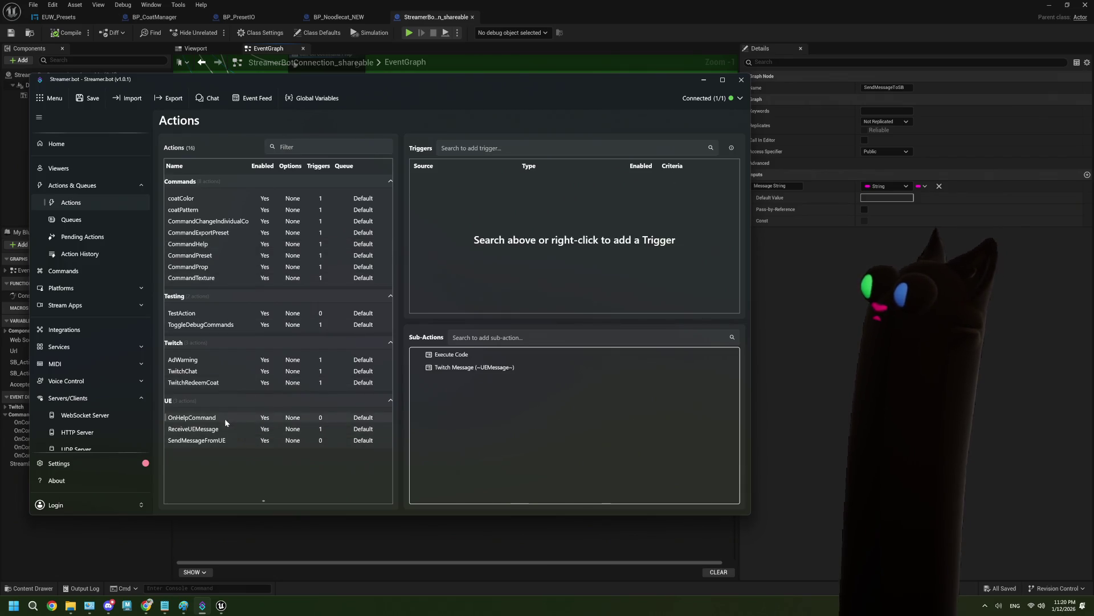
click(221, 432)
click(222, 439)
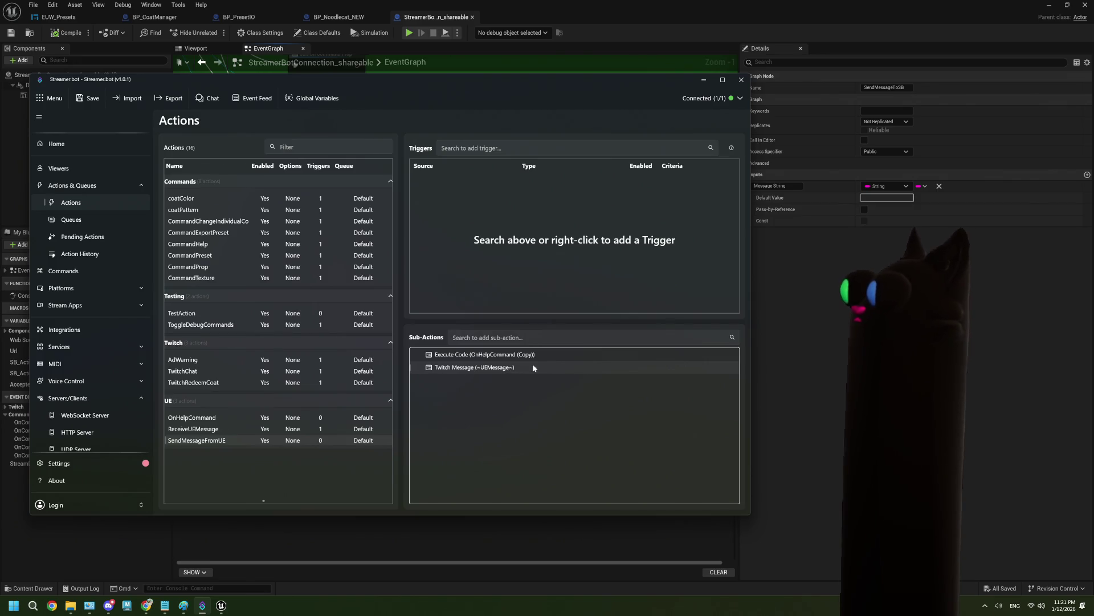
double_click(506, 368)
click(461, 337)
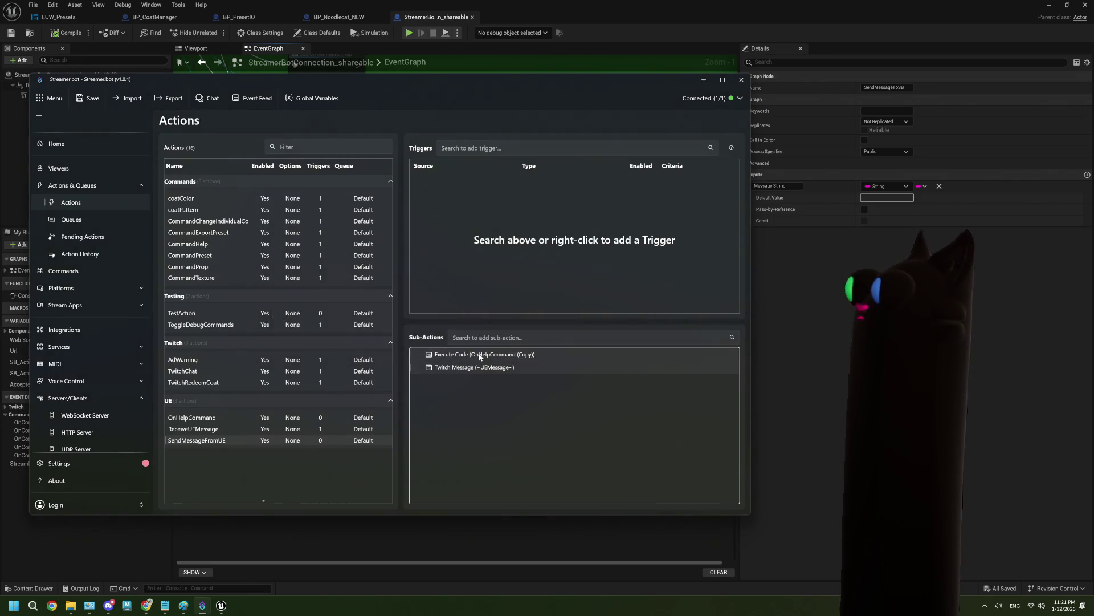
double_click(478, 354)
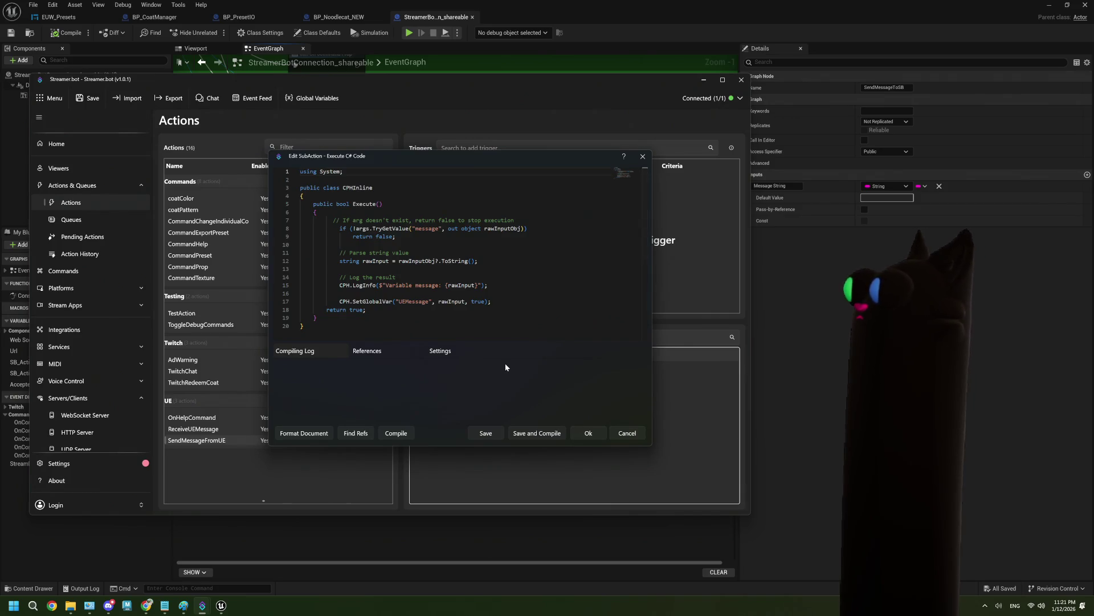
Copy the C# code, then delete the existing Execute Code sub-action
drag(319, 325, 300, 171)
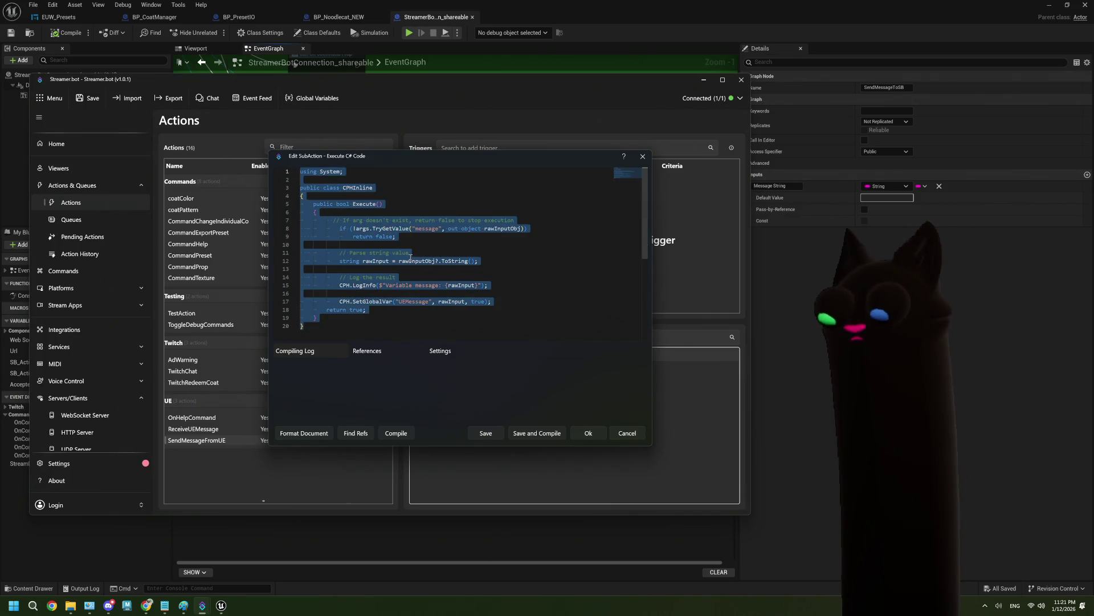
click(627, 434)
right_click(454, 356)
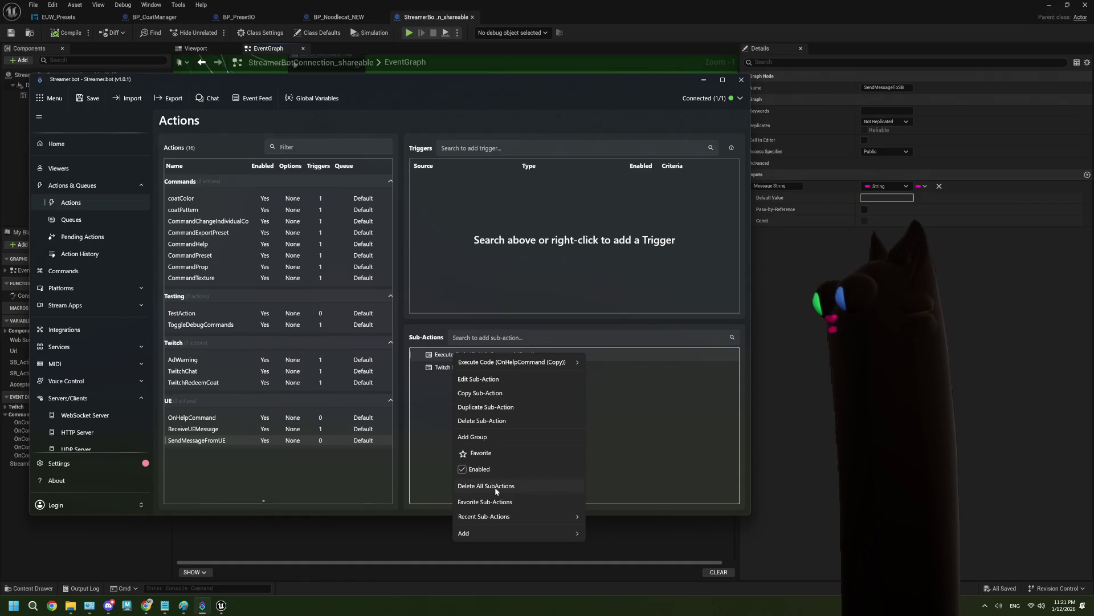
click(478, 421)
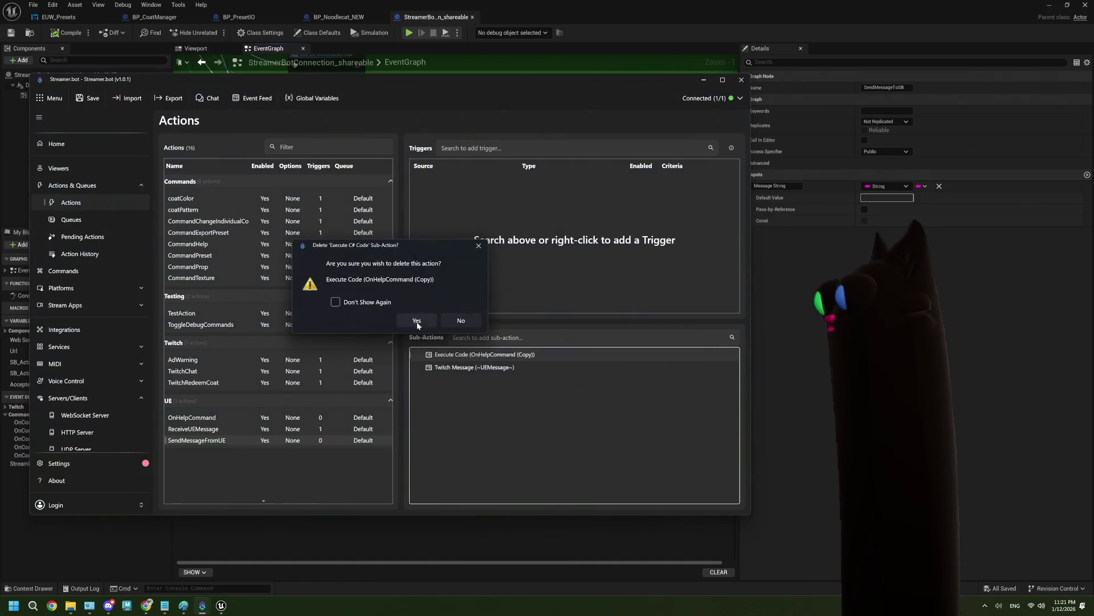
click(420, 318)
Add a new Execute C# Code sub-action containing the copied code
right_click(475, 405)
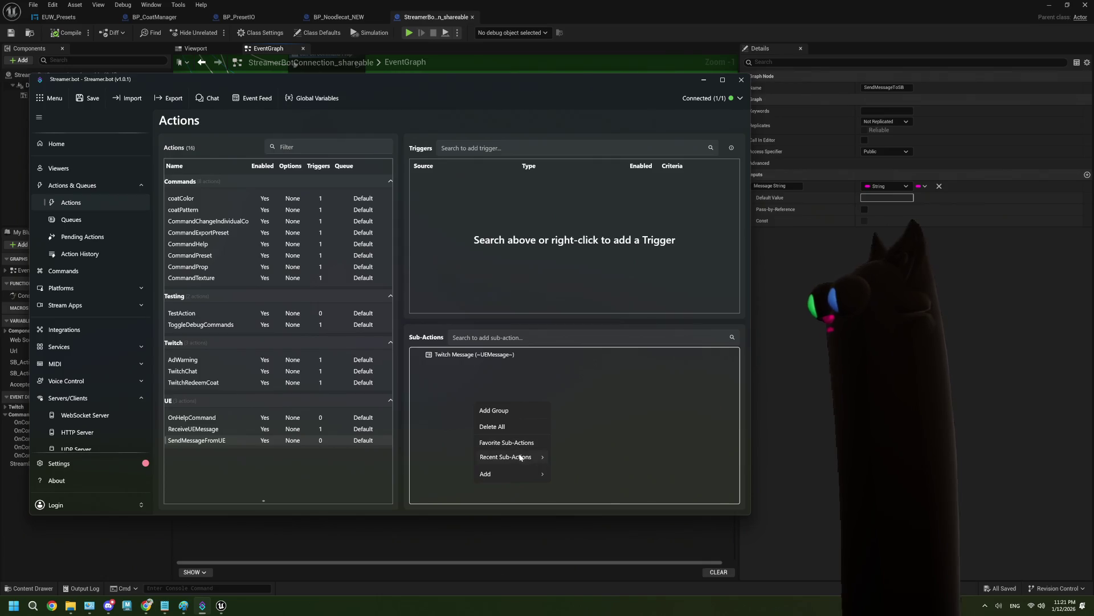
mouse_move(520, 458)
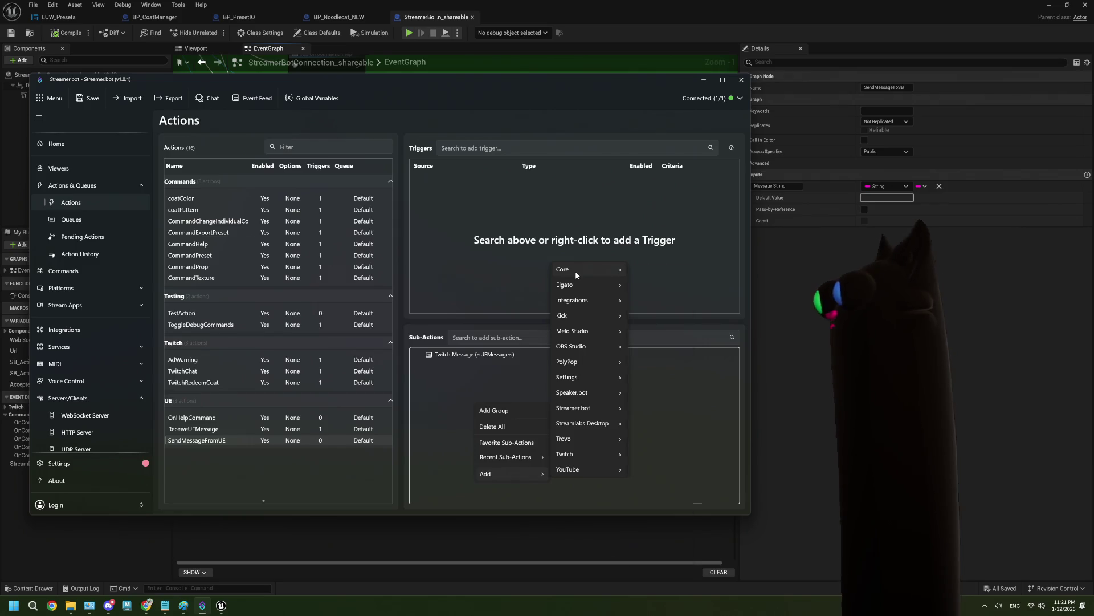
mouse_move(576, 271)
mouse_move(653, 336)
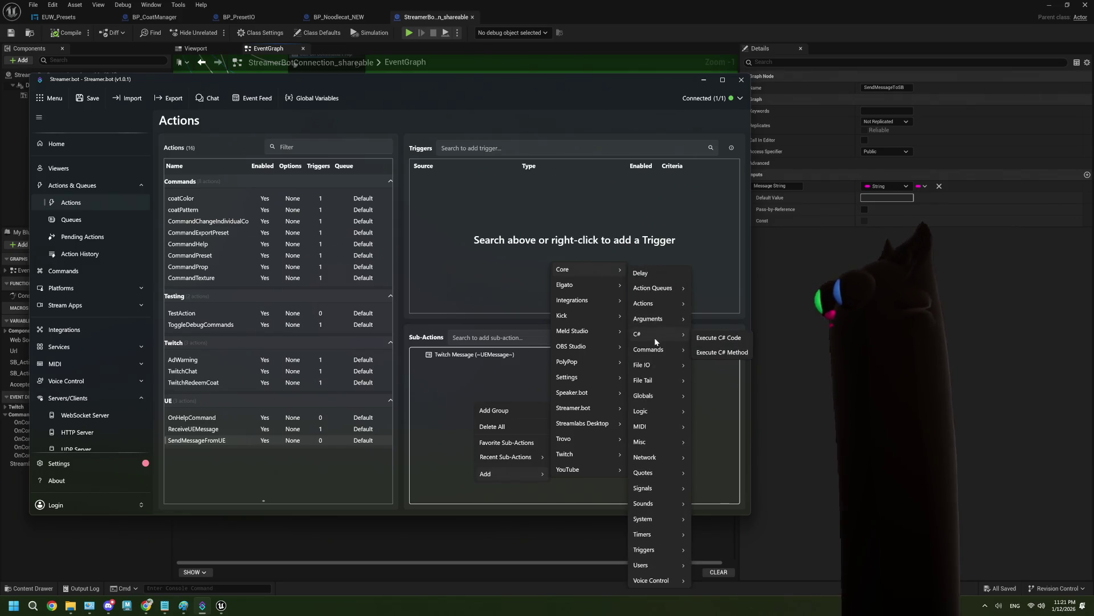
click(704, 340)
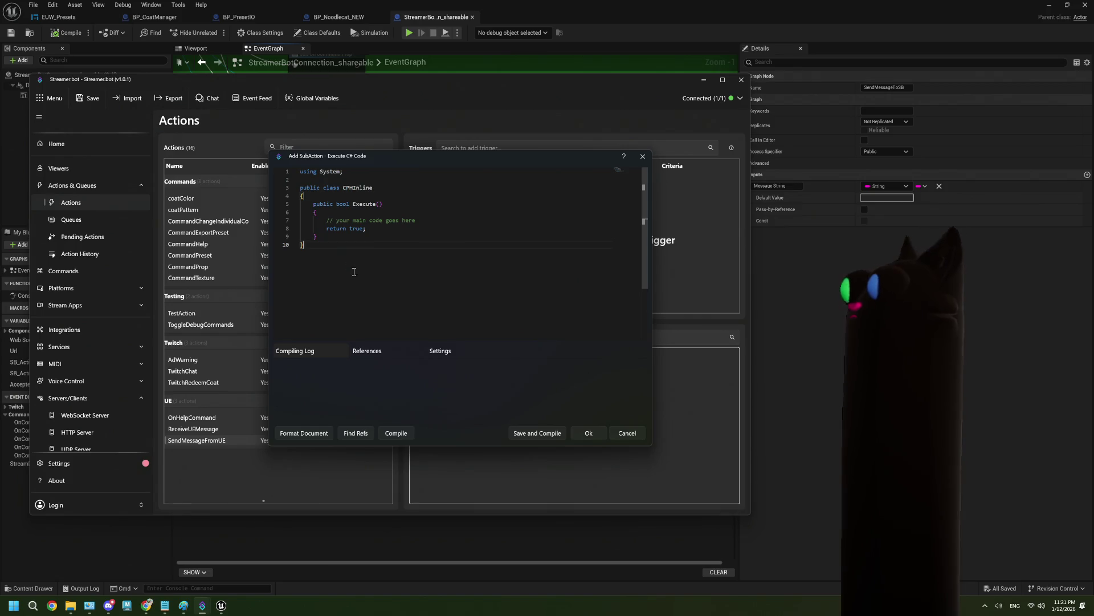
key(ctrl+a)
key(ctrl+v)
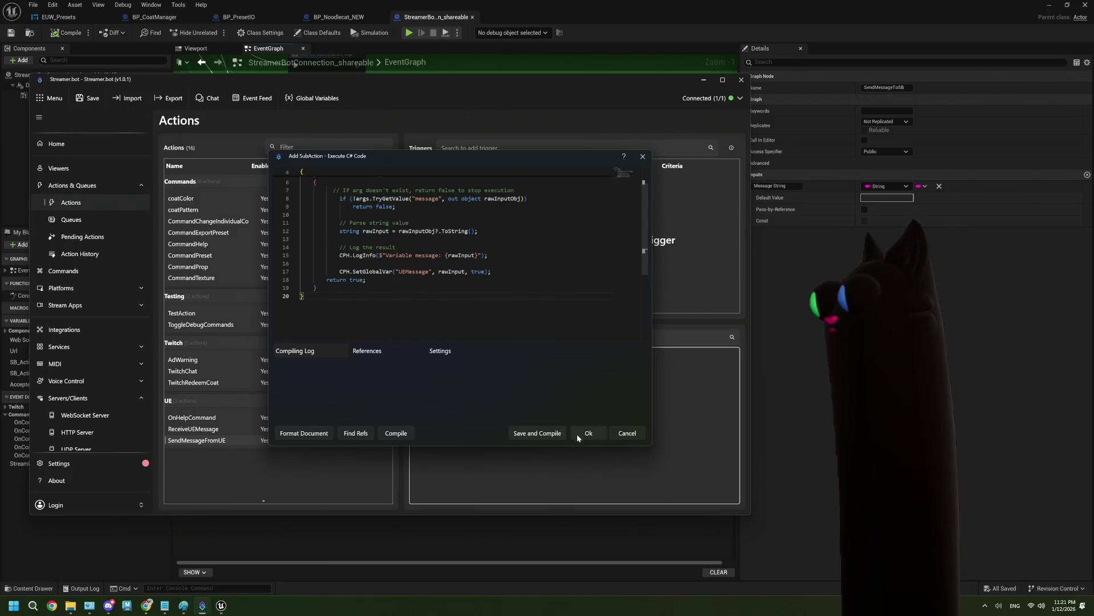
click(579, 433)
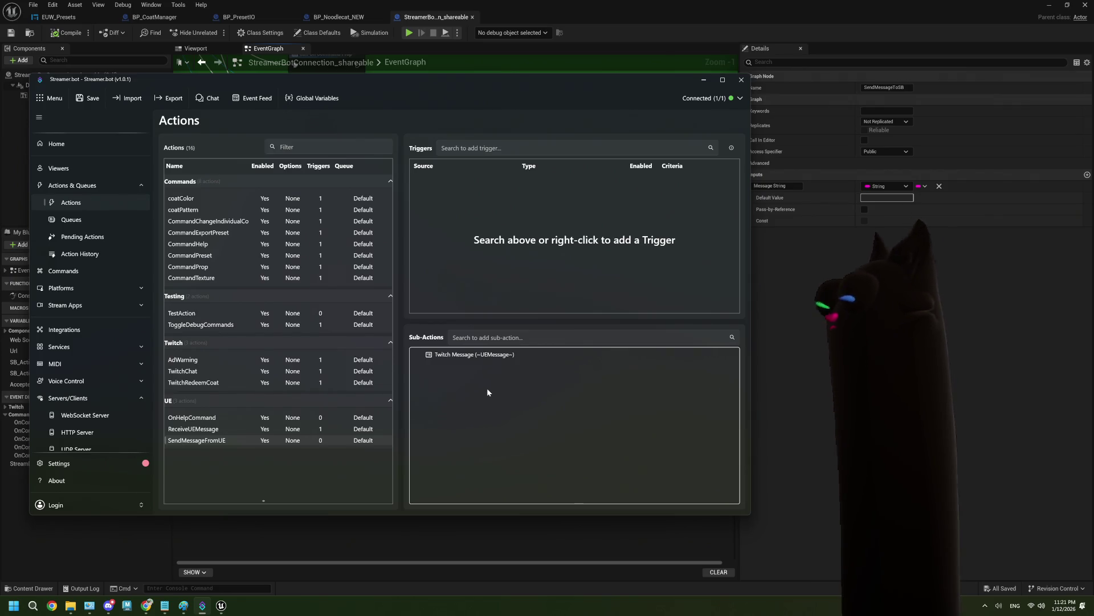
Move the new code sub-action above Twitch Message and save Streamer.bot
click(213, 429)
click(213, 440)
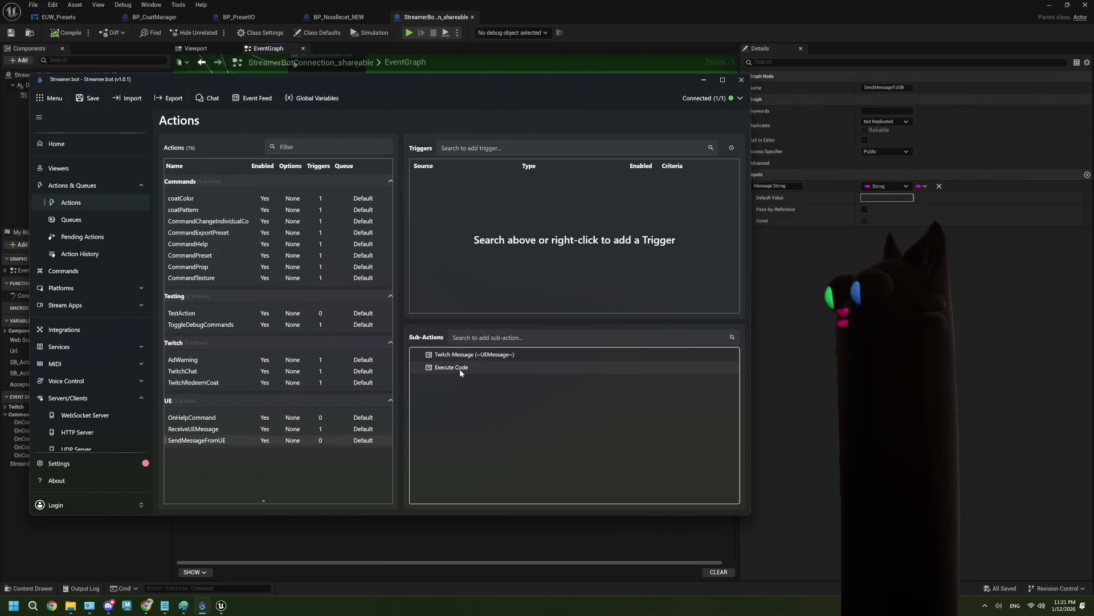
drag(461, 372, 461, 354)
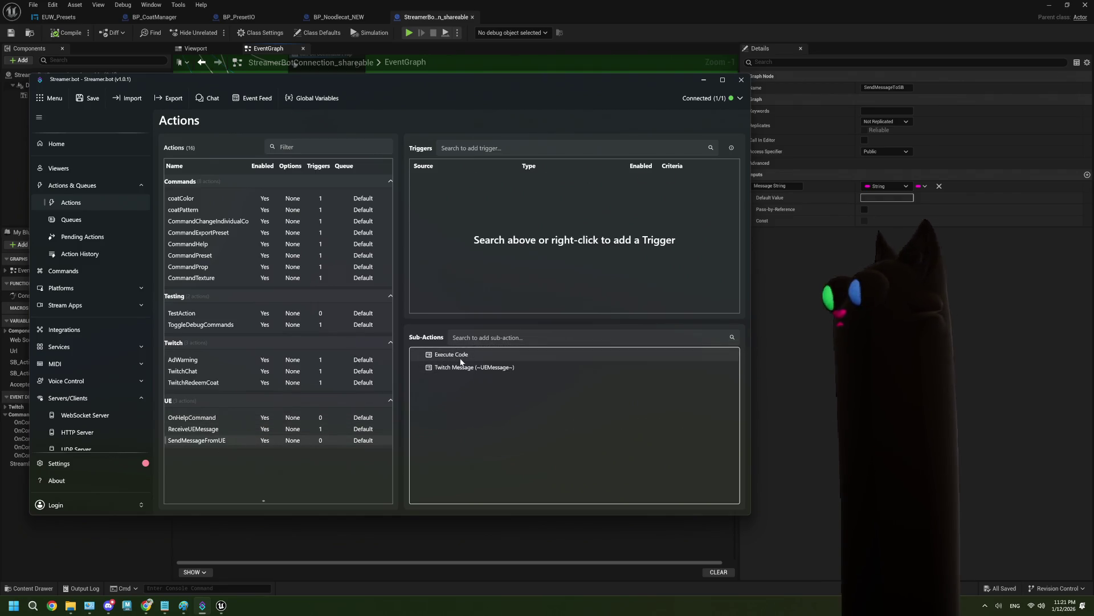
click(89, 98)
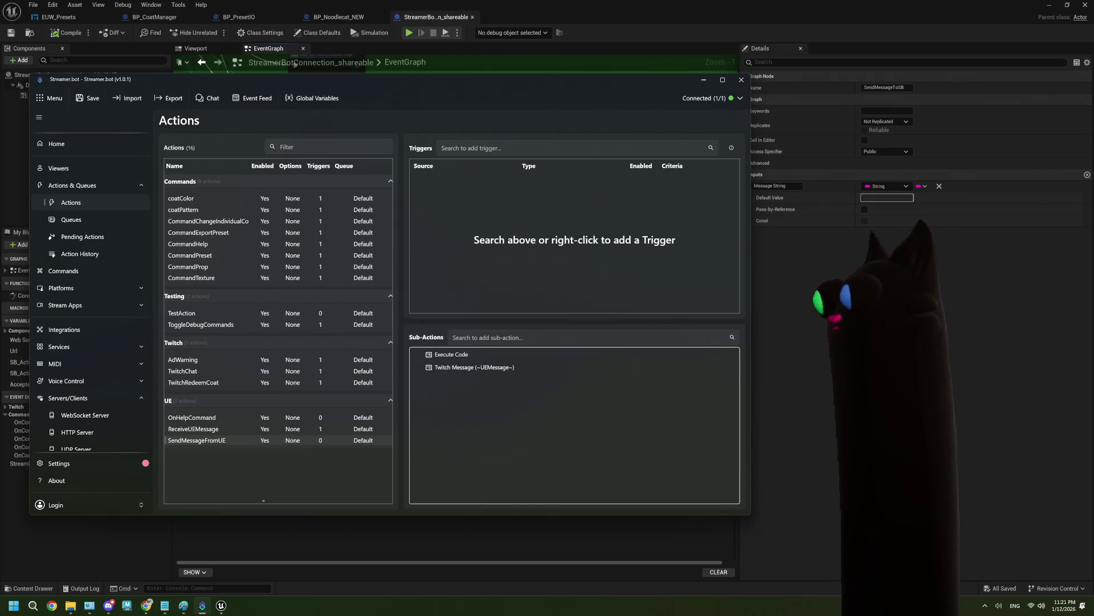
key(alt+Tab)
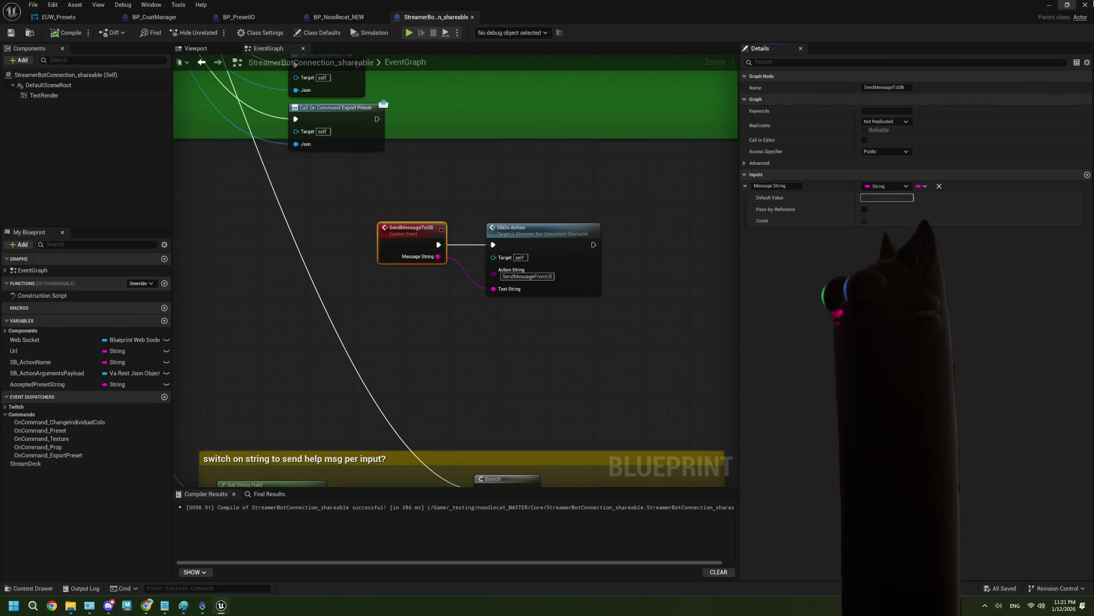
Minimize the Blueprint editor and play the Noodlecat_Env level in editor
click(1052, 5)
click(275, 33)
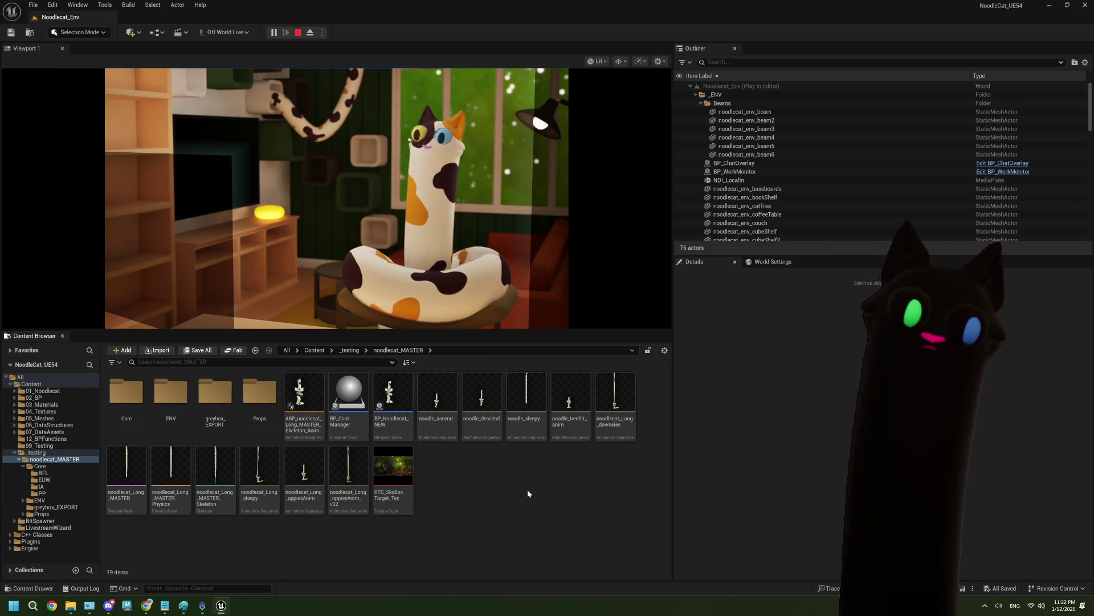
click(204, 606)
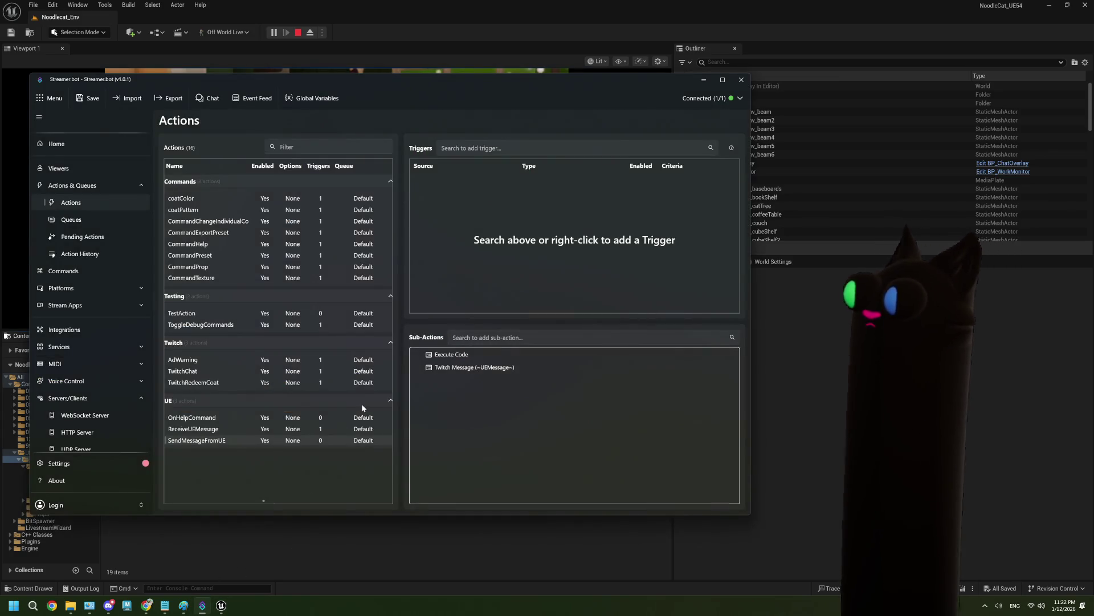
click(97, 254)
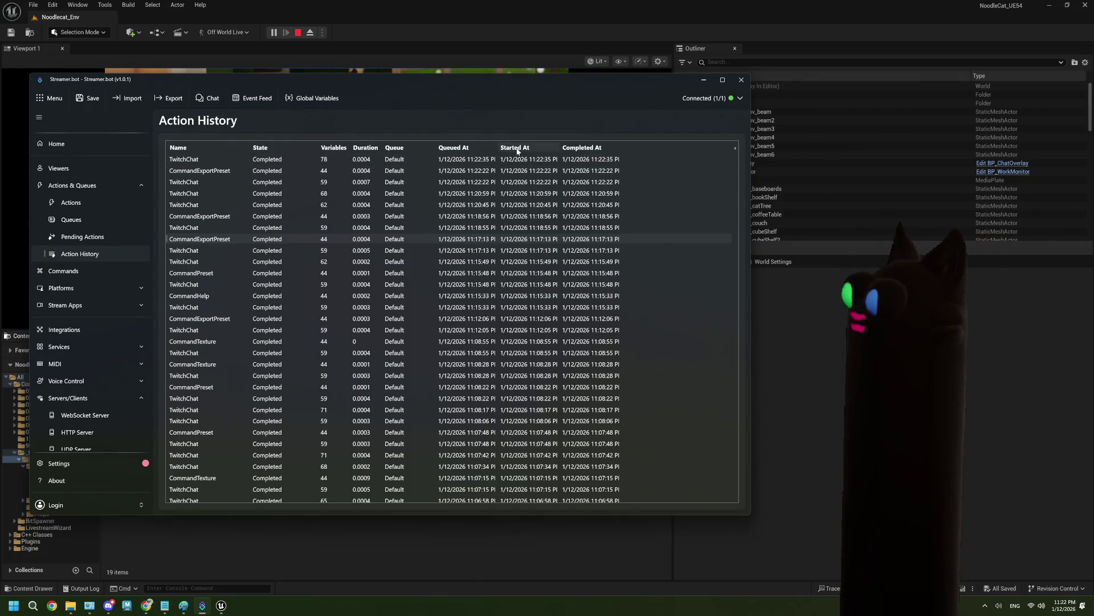
click(699, 84)
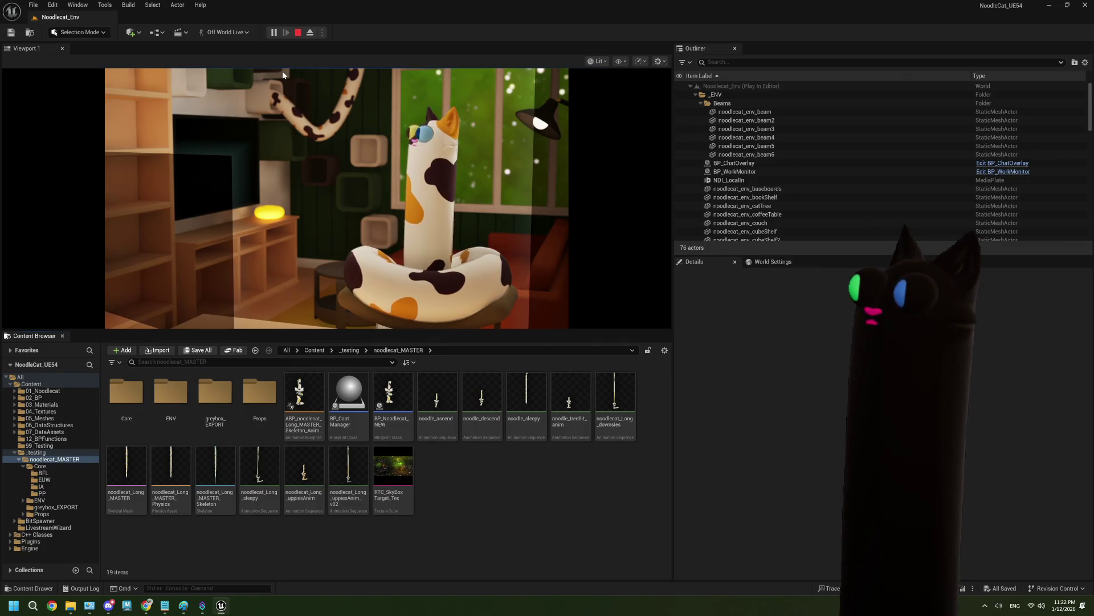
End the Play In Editor session with Escape
key(Escape)
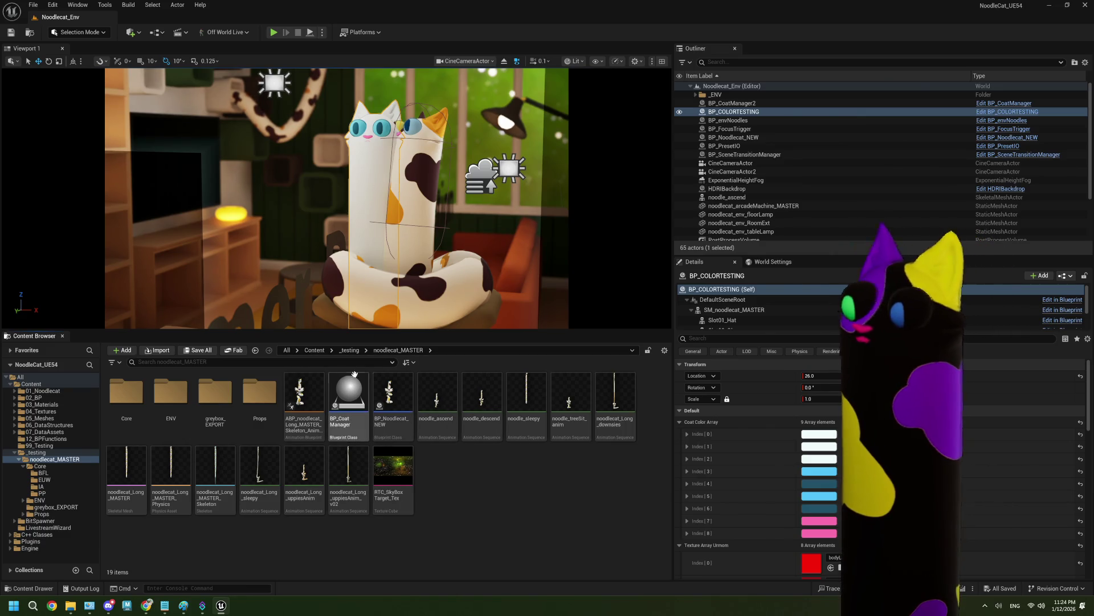
double_click(351, 393)
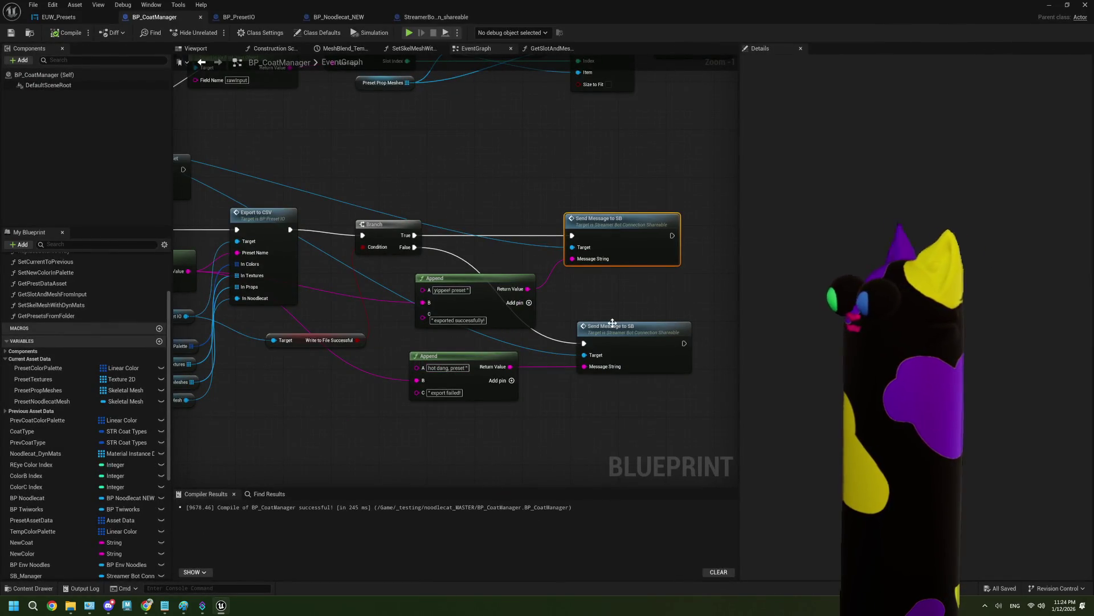
scroll(548, 315, up, 1)
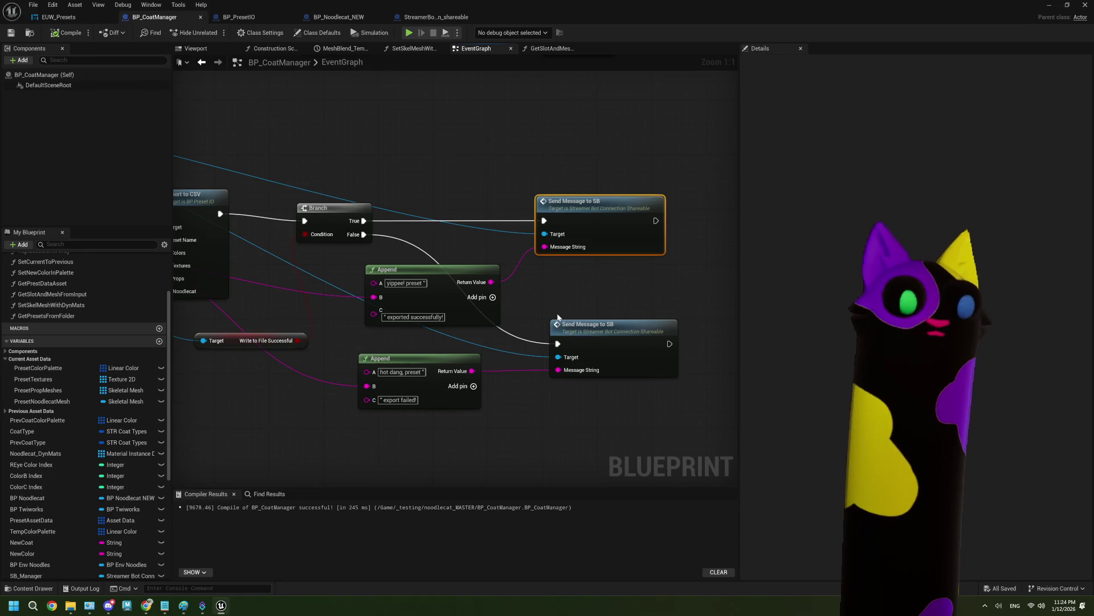
click(1052, 9)
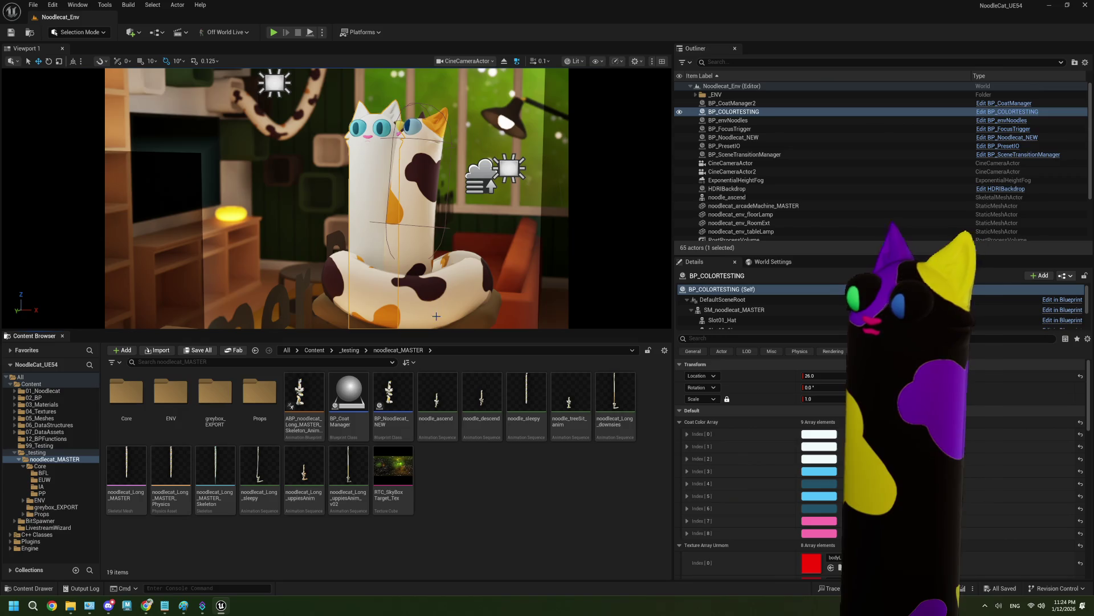
Enlarge the viewport, switch it to Perspective view, and adjust a viewport option
drag(438, 329, 439, 407)
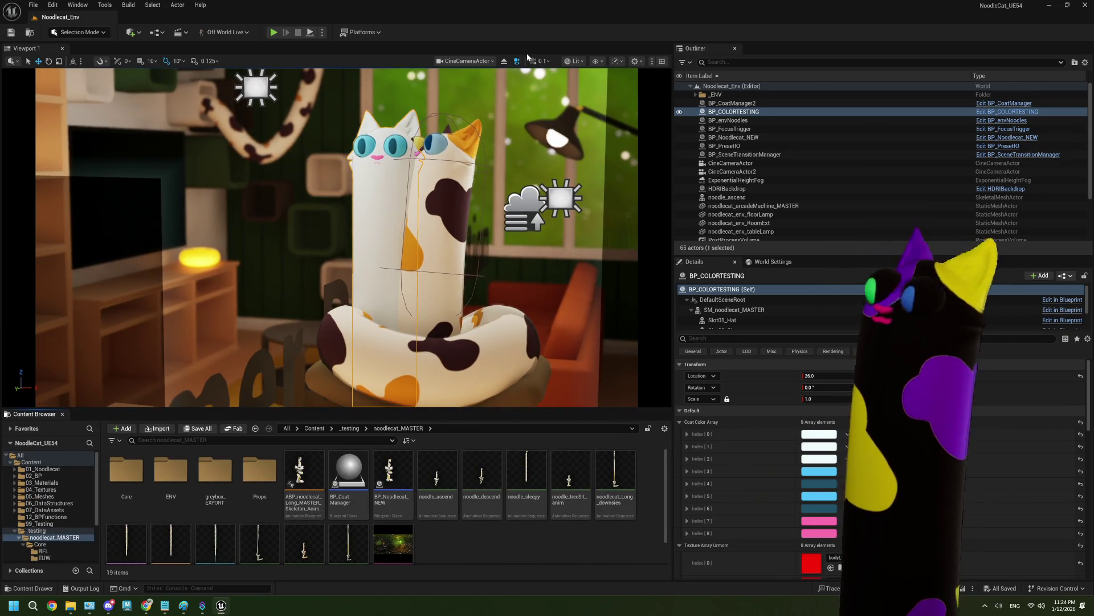
click(477, 61)
click(484, 95)
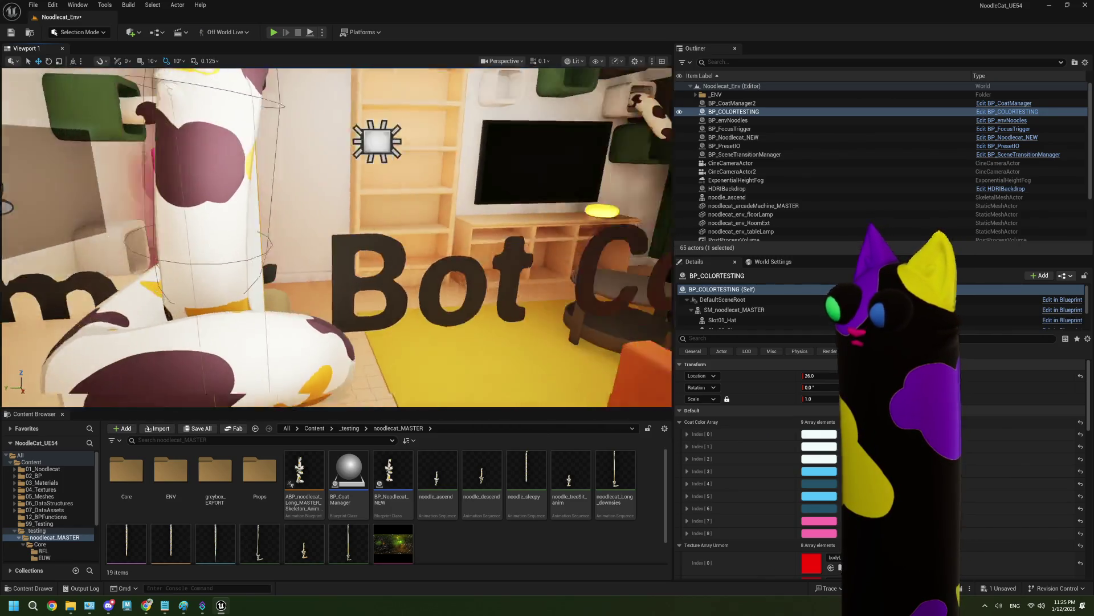
right_click(476, 70)
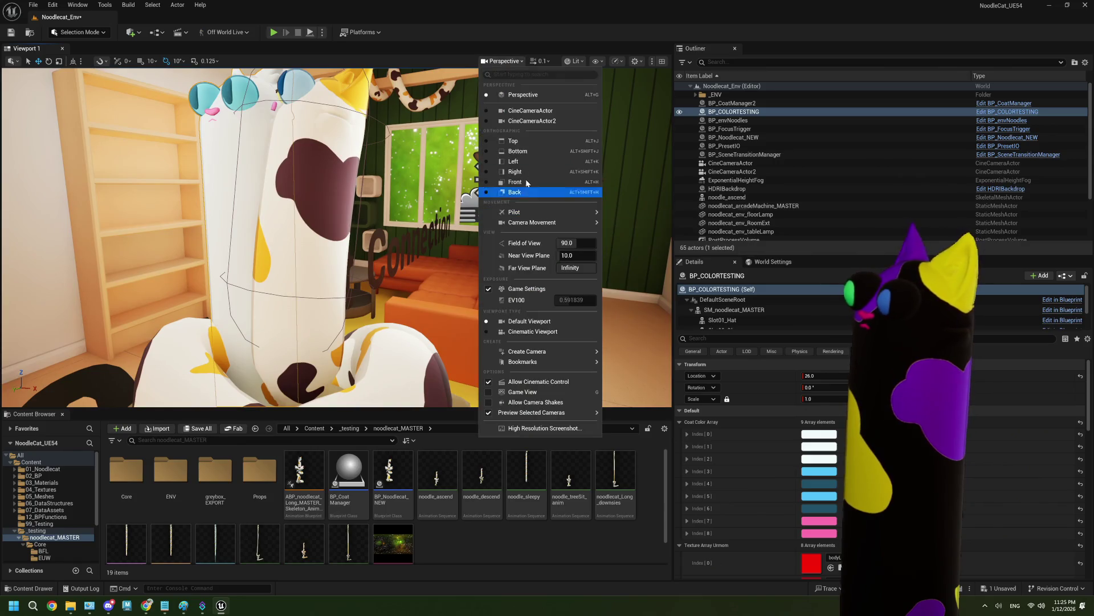
click(518, 117)
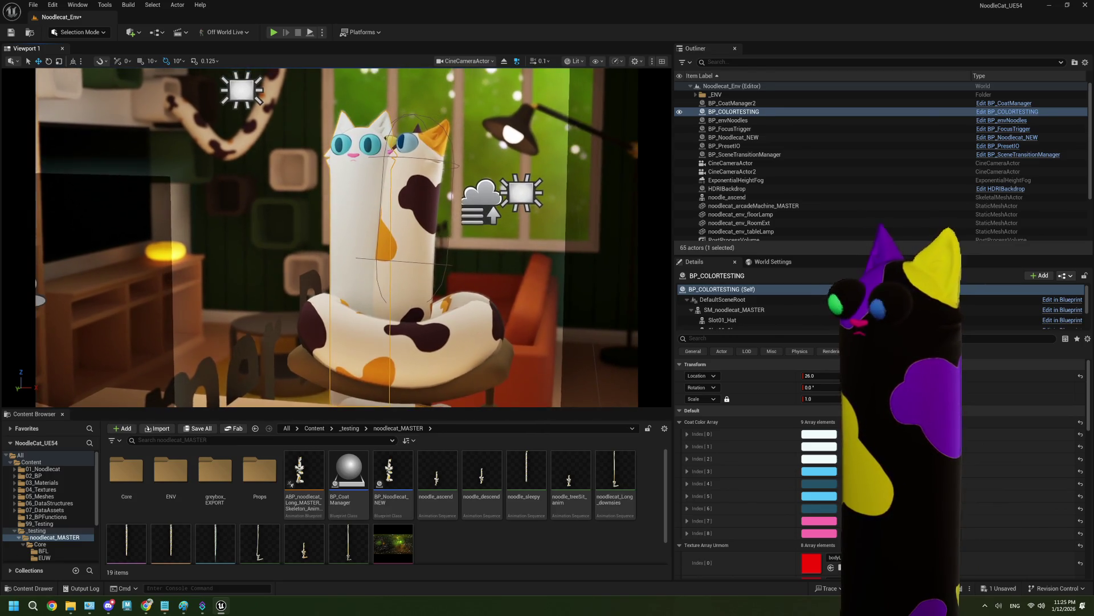
Save all level changes and make the Content Browser panel taller
click(484, 168)
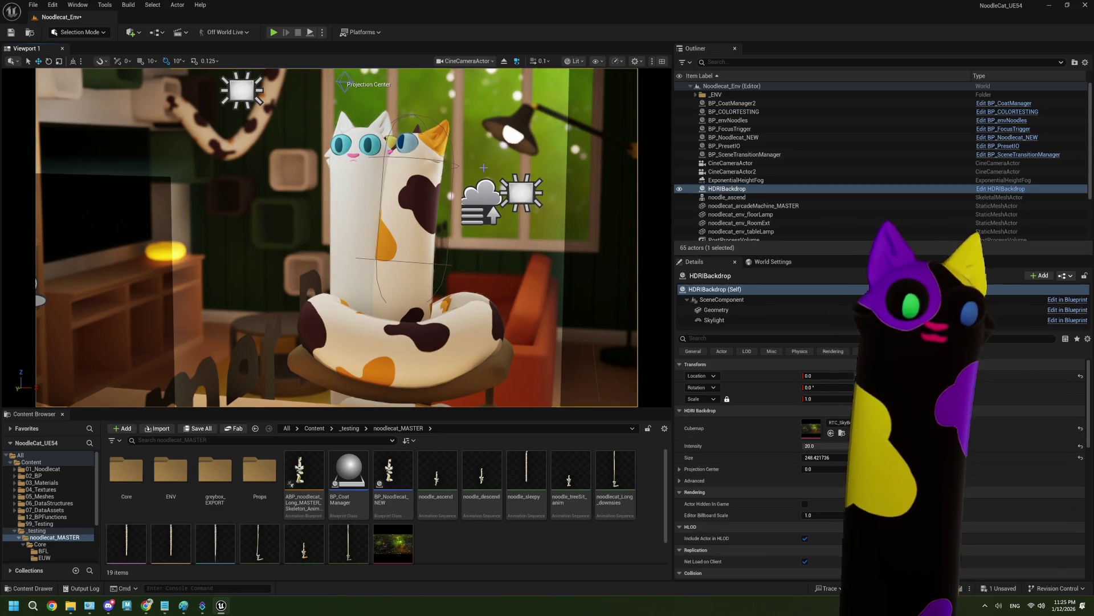
key(Escape)
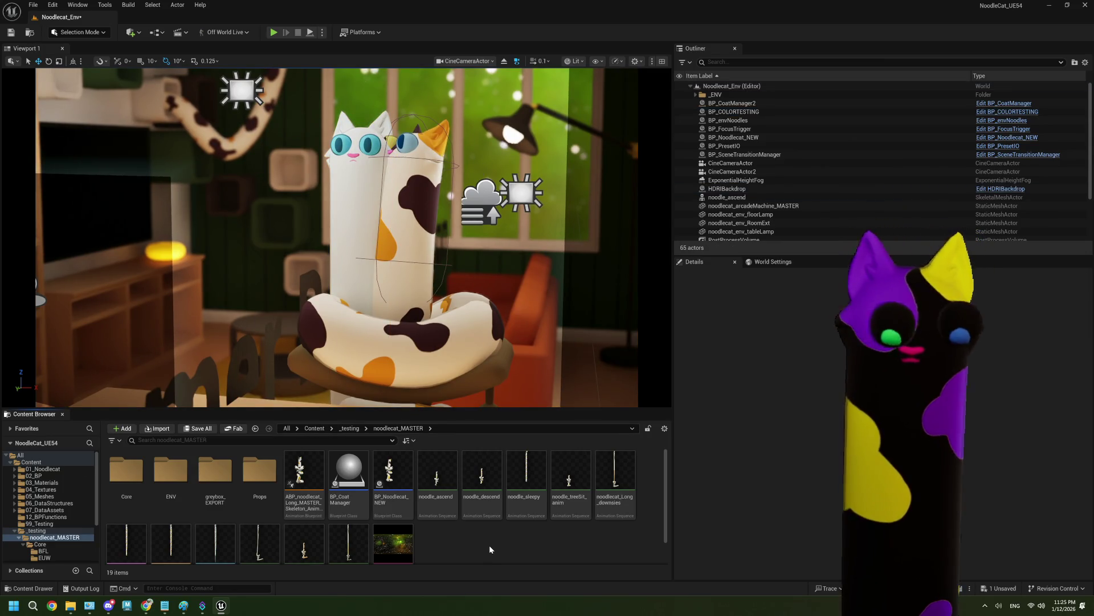
key(ctrl+s)
drag(448, 409, 448, 349)
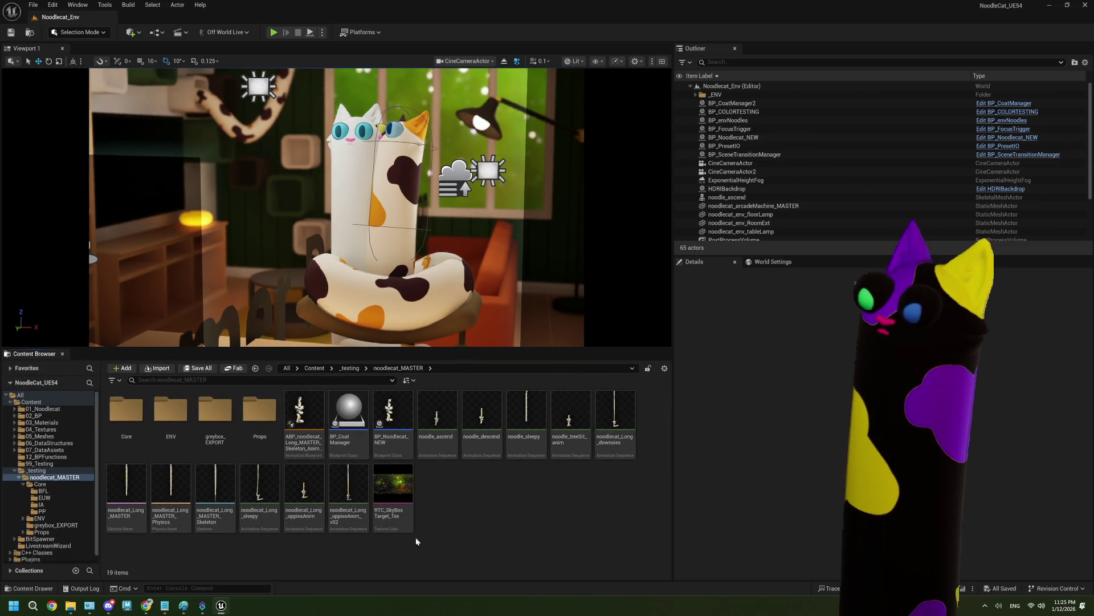
click(209, 608)
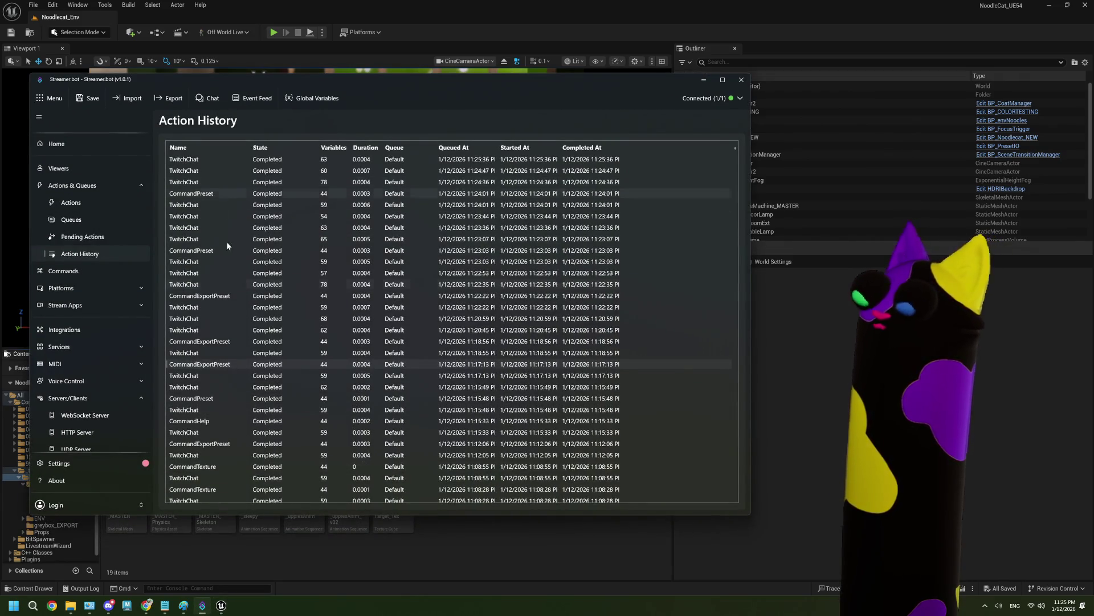
Select the CommandHelp run in Streamer.bot's Action History, scroll through it, then return to Unreal
click(211, 422)
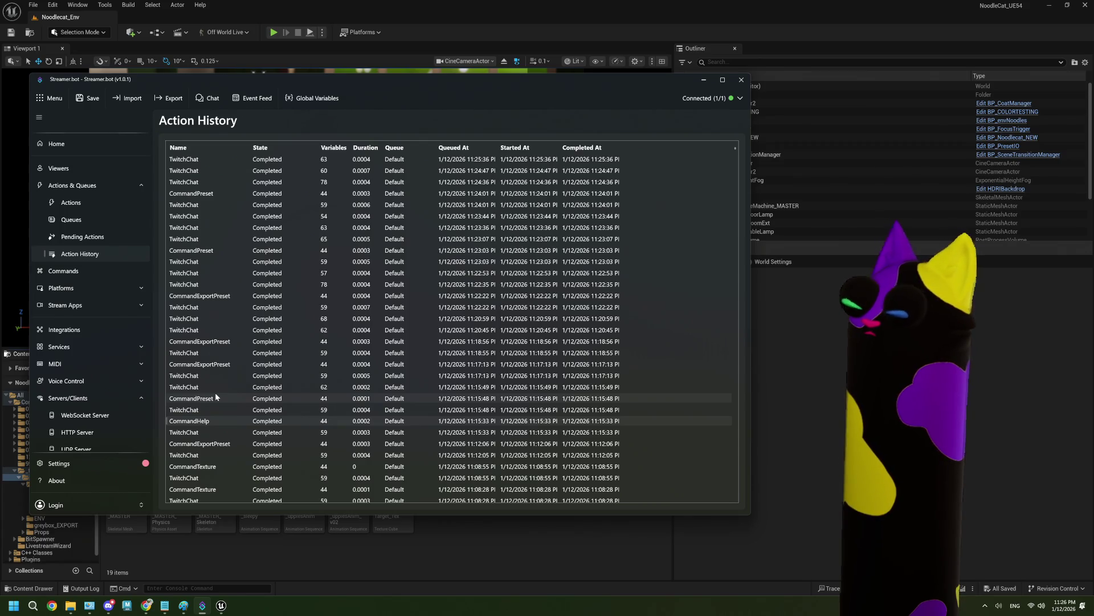
scroll(215, 398, down, 2)
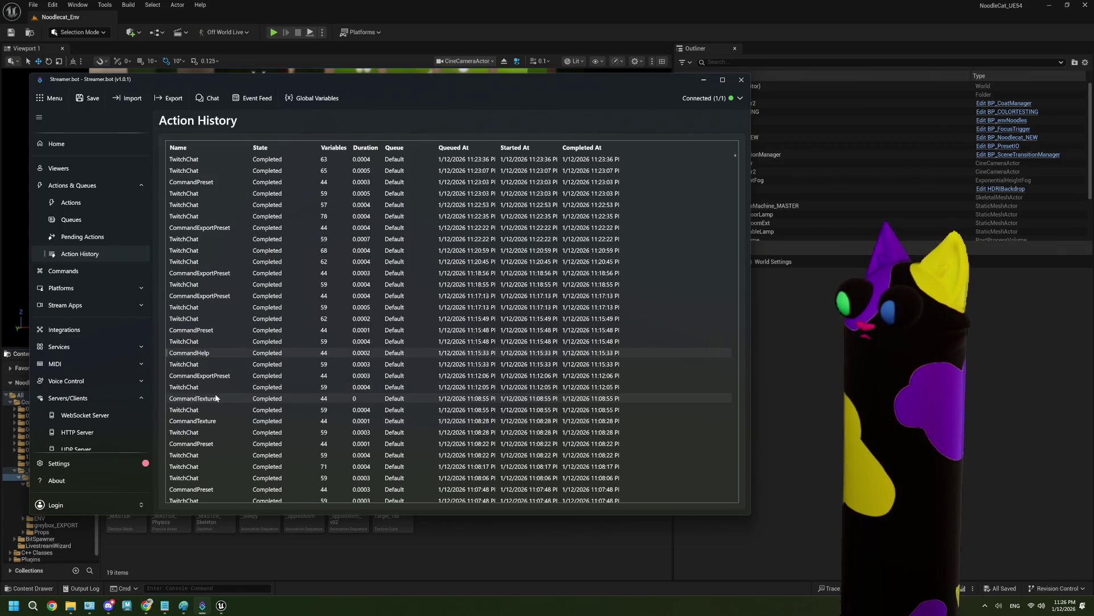
scroll(215, 397, up, 2)
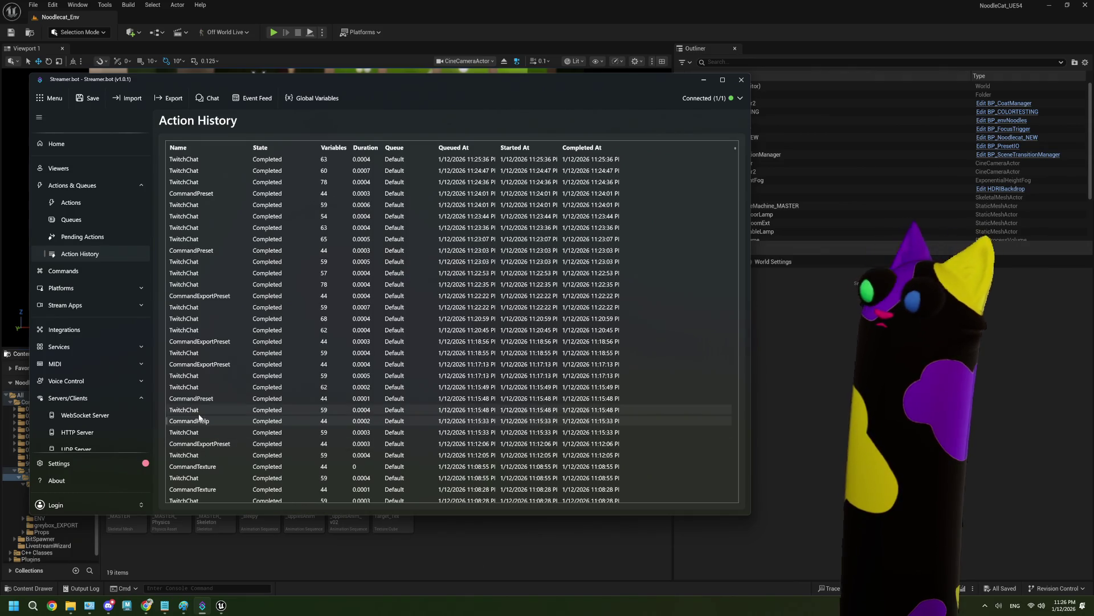
click(528, 564)
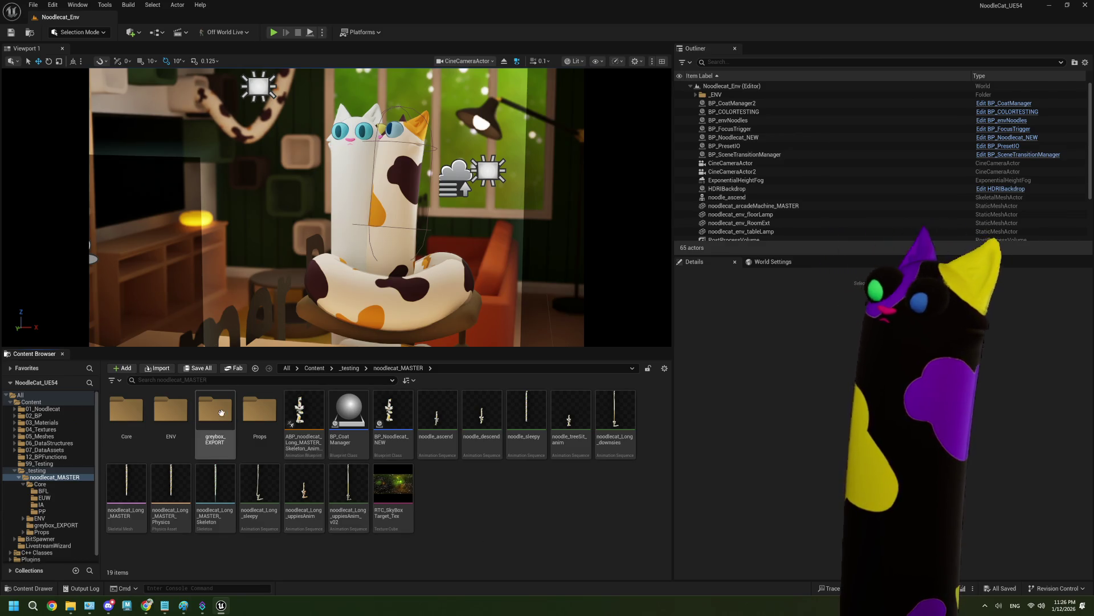
Bring the Action History back up, scroll the recent CommandExportPreset runs, then return to Unreal
click(203, 606)
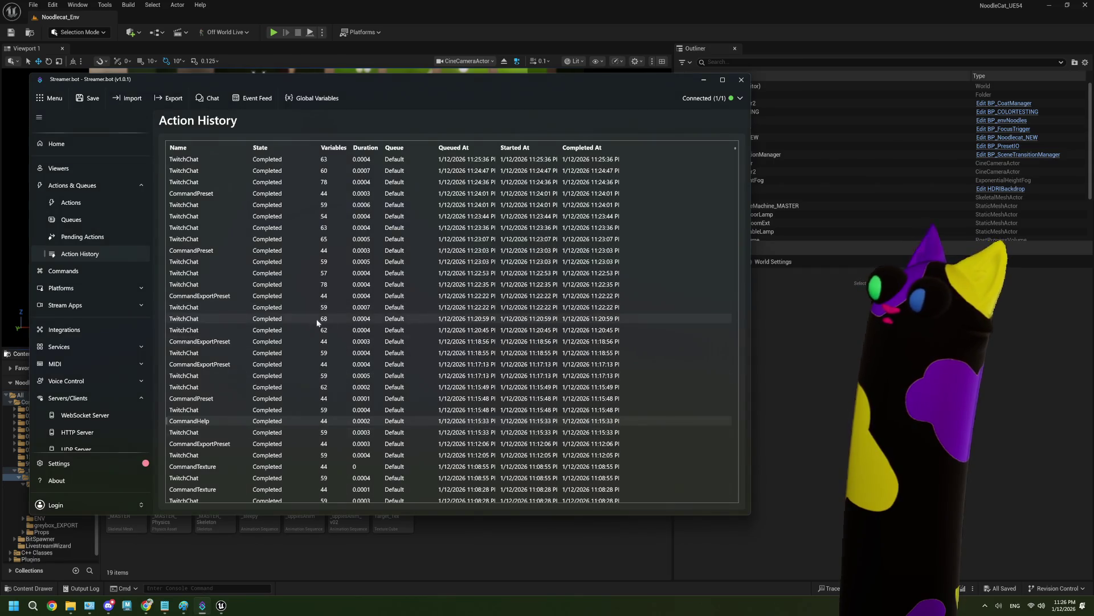
scroll(297, 326, down, 1)
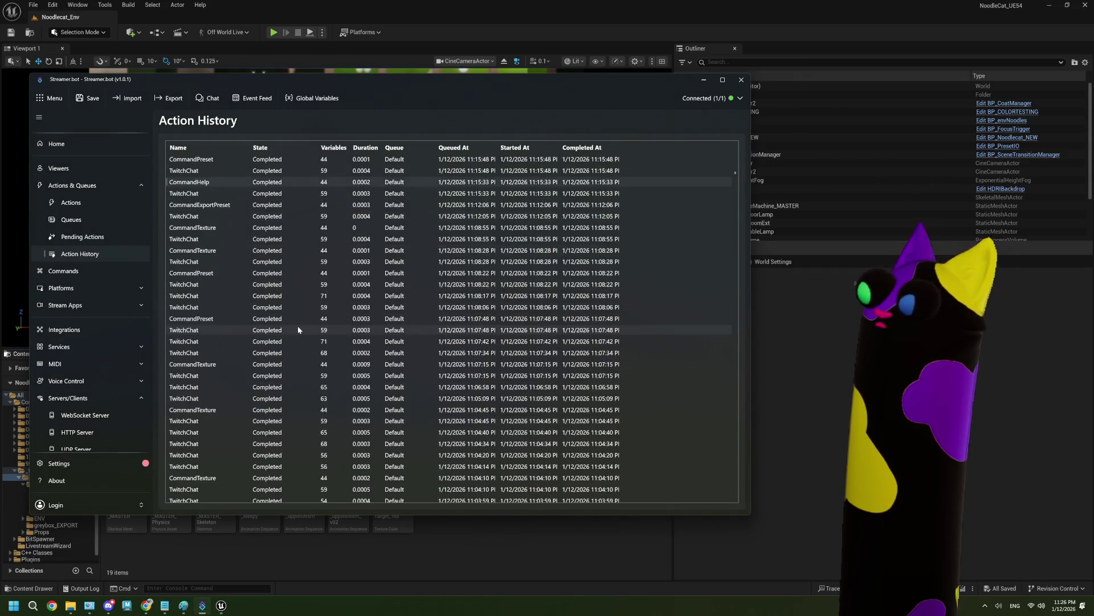
scroll(298, 330, up, 1)
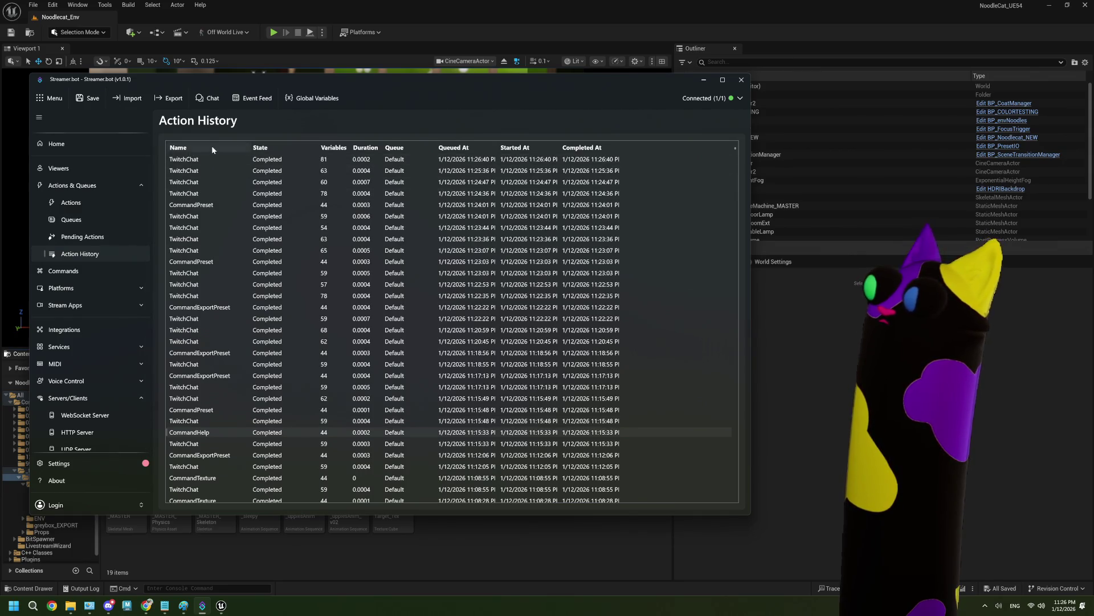
scroll(279, 295, down, 3)
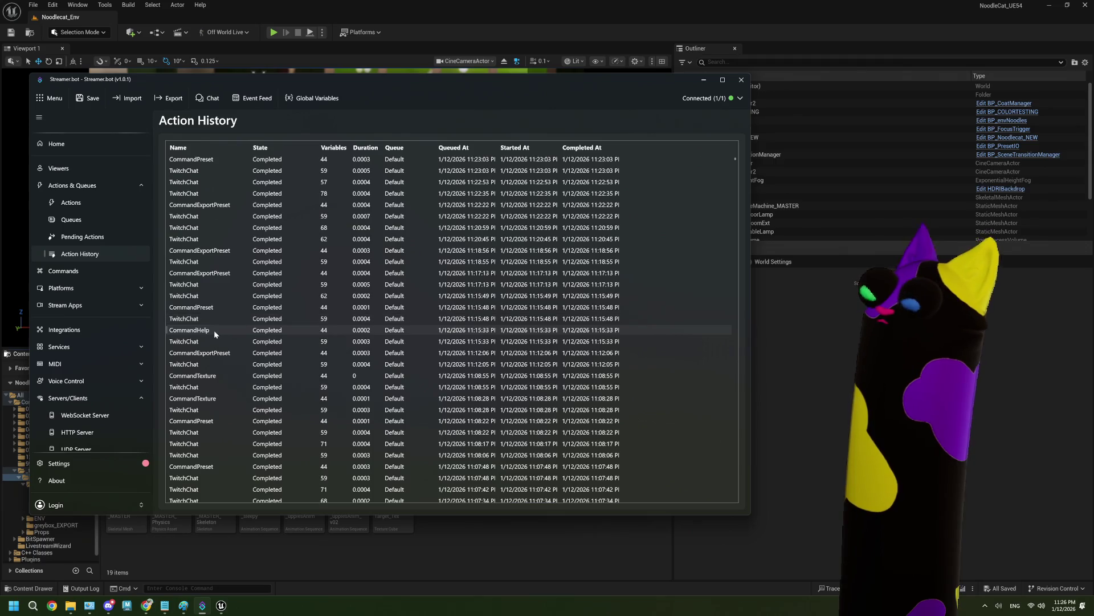
scroll(205, 334, up, 2)
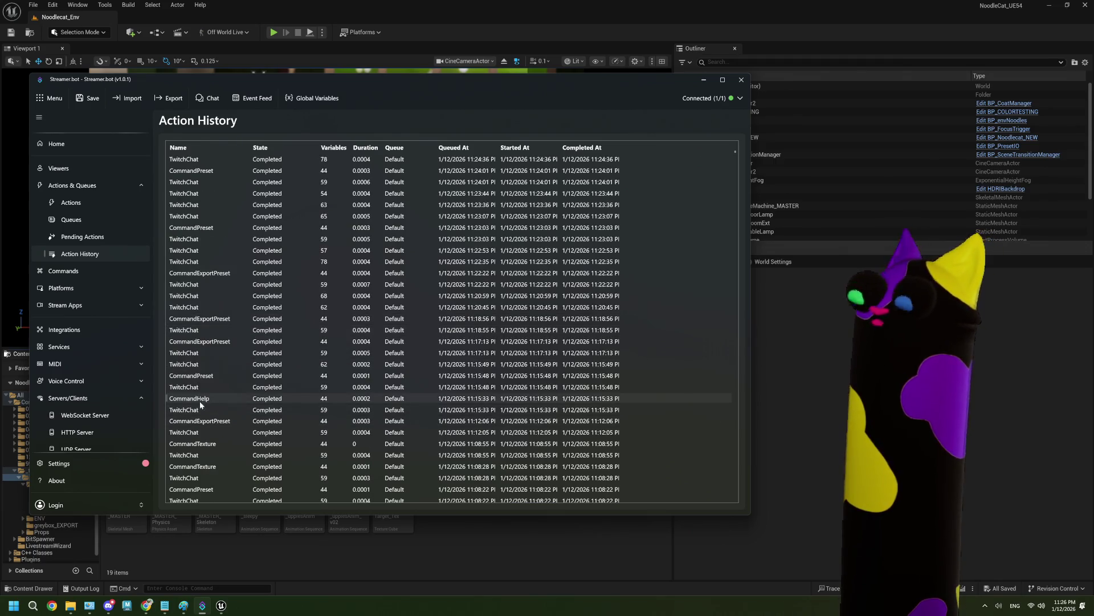
scroll(199, 402, up, 1)
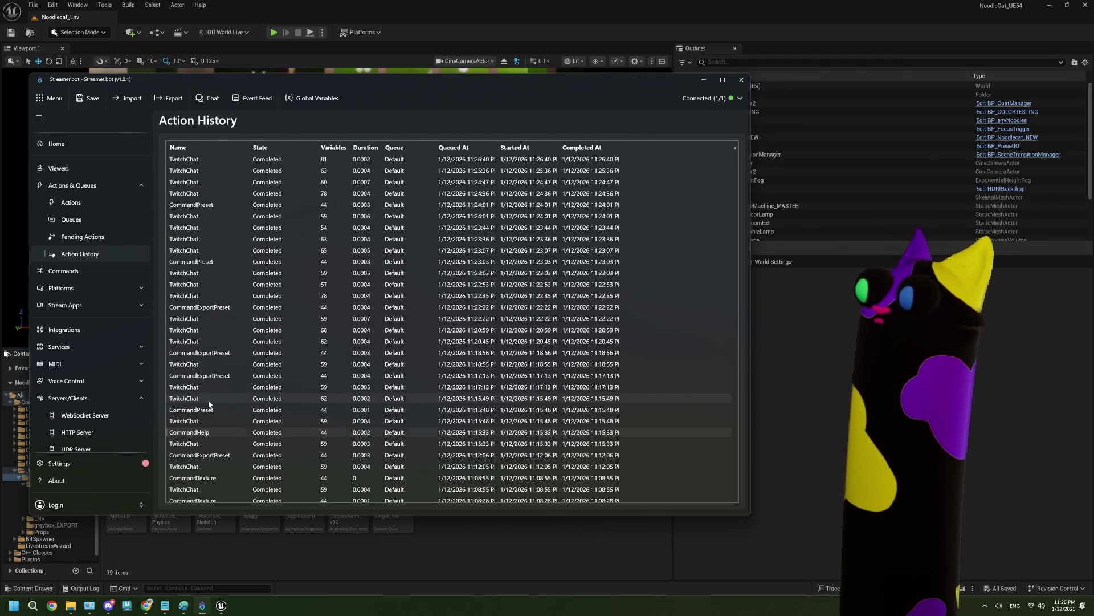
click(481, 545)
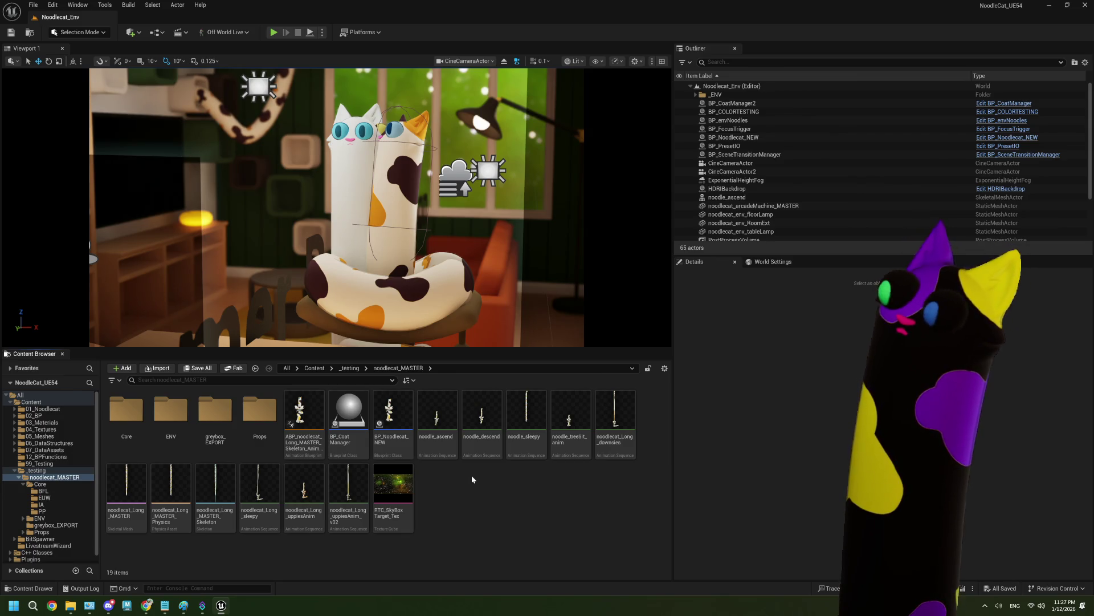
Open ABP_noodlecat_Long_MASTER, zoom into its preview, and save it with Ctrl+S
double_click(304, 413)
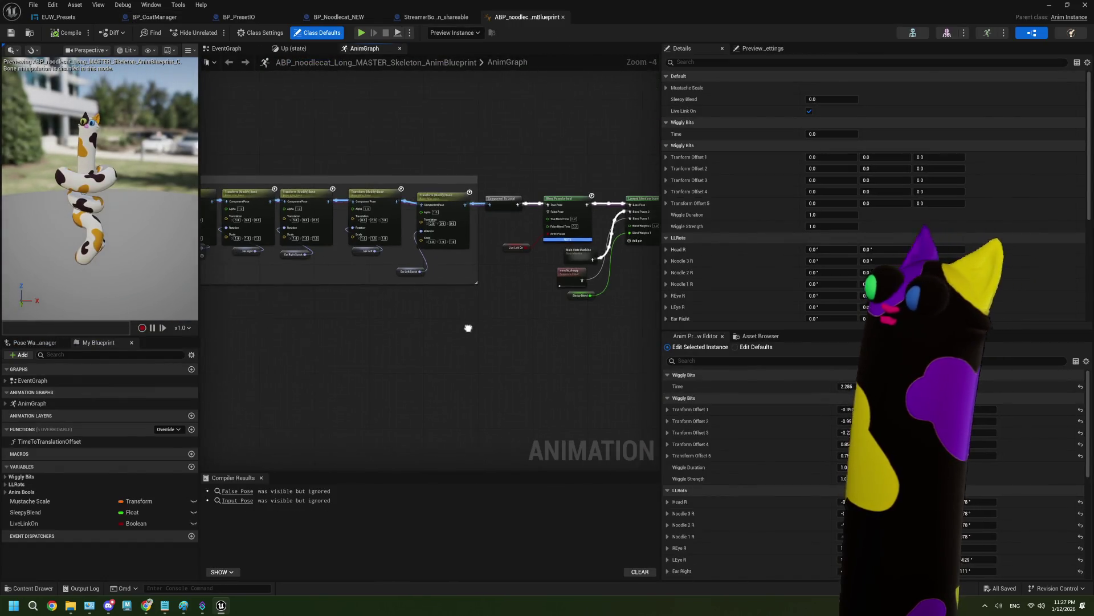
scroll(164, 247, up, 5)
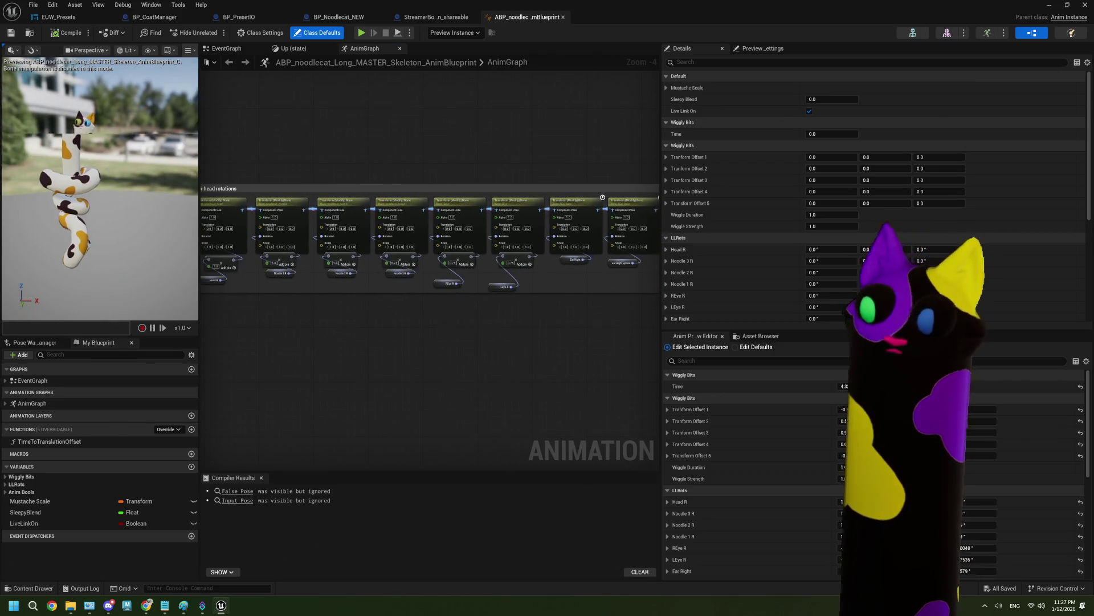
scroll(100, 188, up, 5)
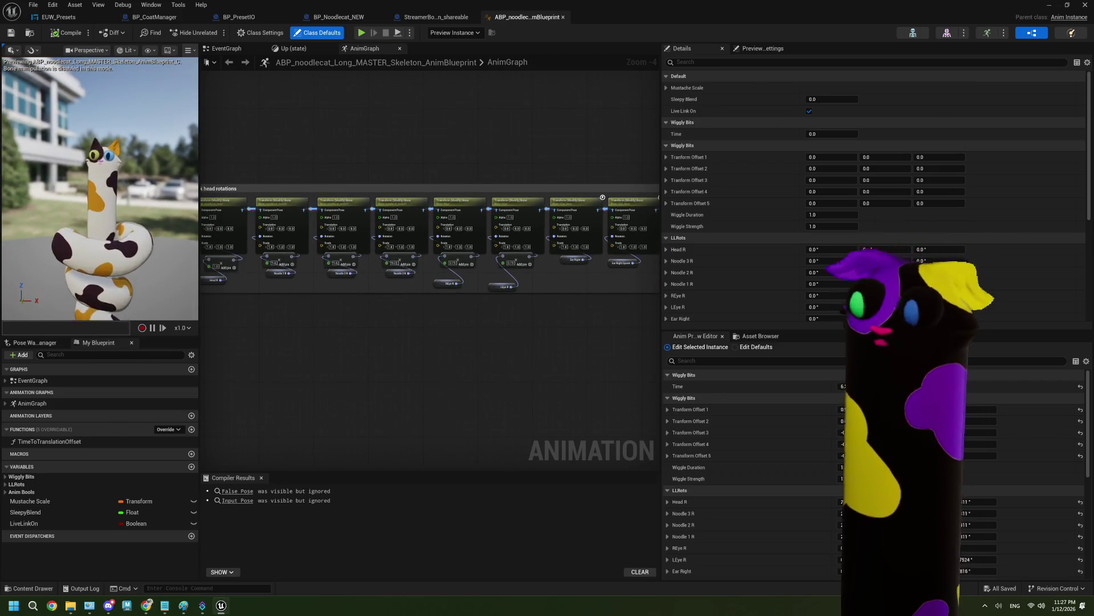
scroll(100, 188, up, 5)
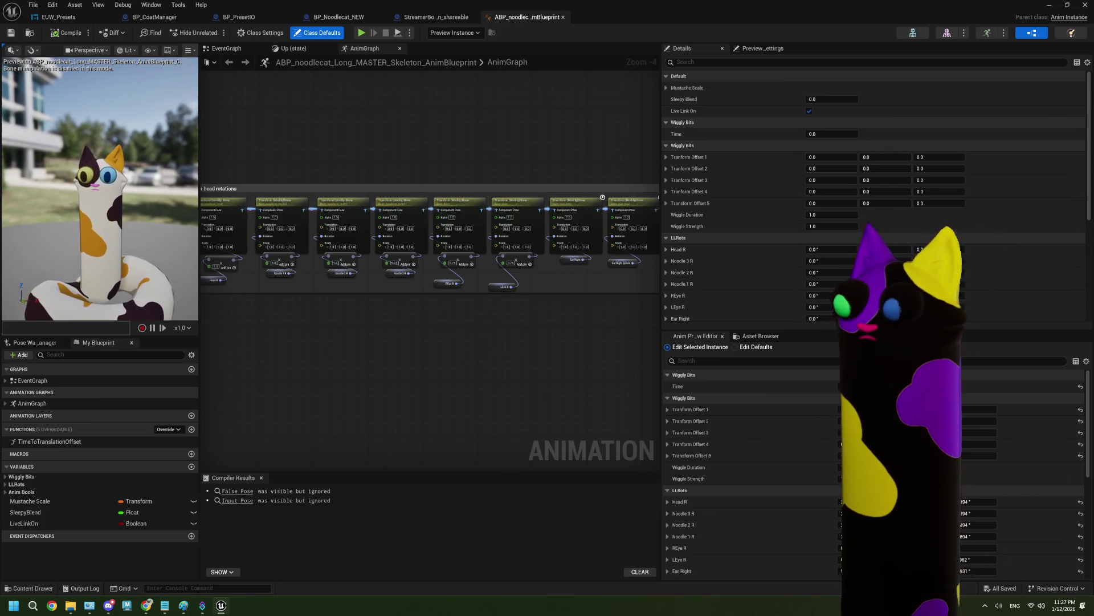
scroll(99, 188, up, 3)
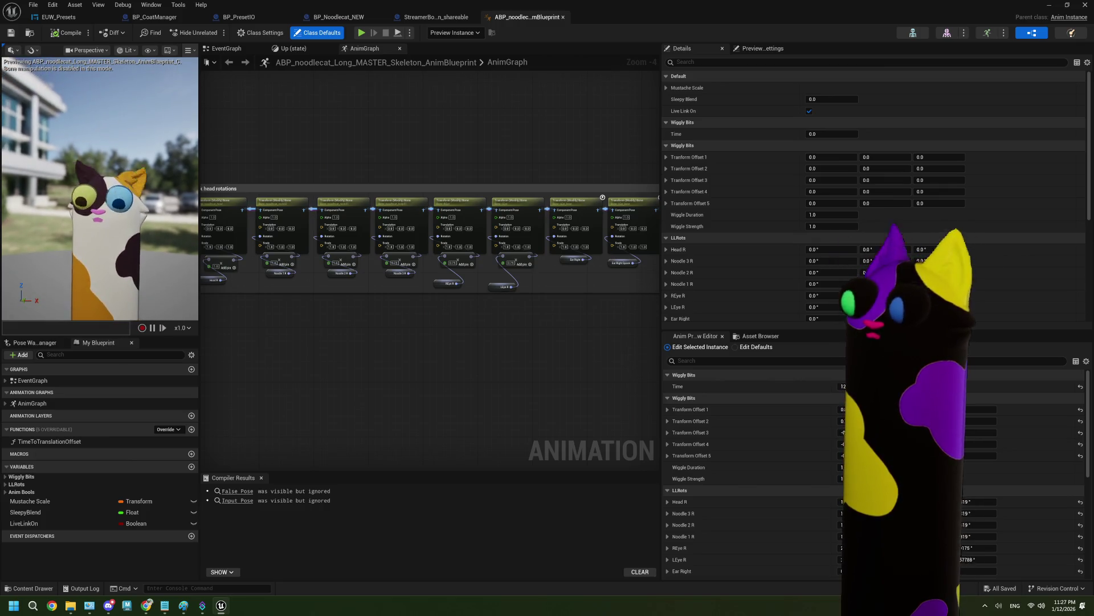
key(ctrl+s)
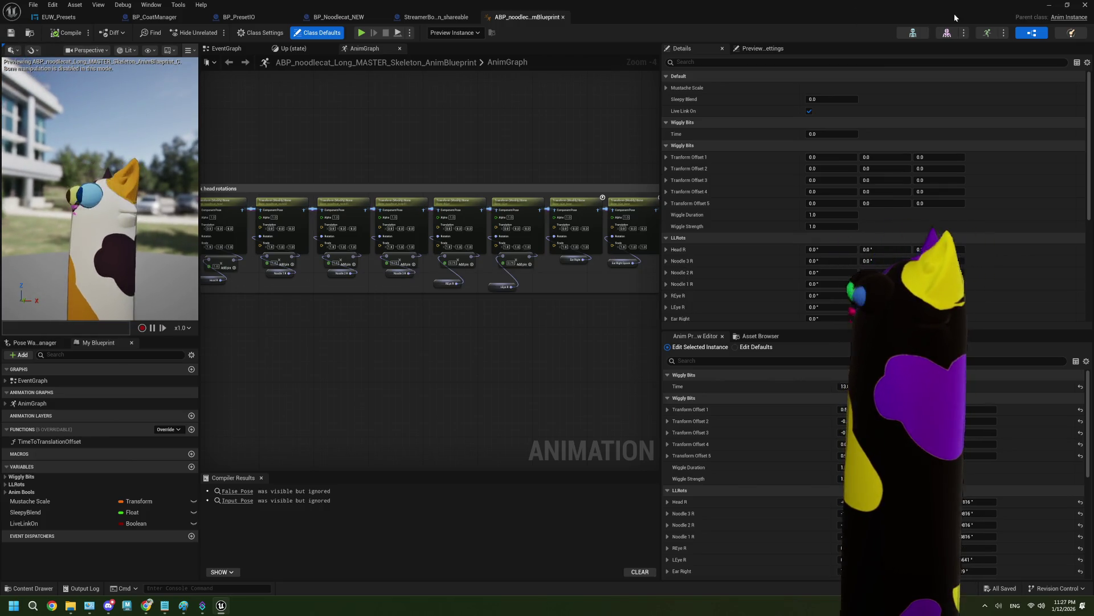
Close the noodlecat animation blueprint and open BP_CoatManager's event graph
click(563, 18)
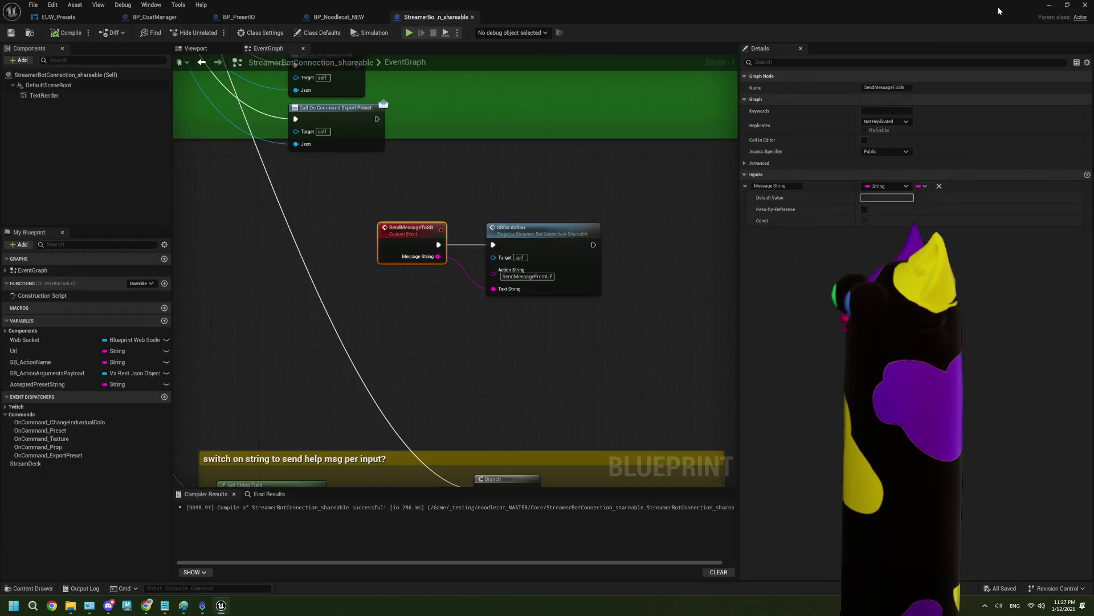
click(1051, 5)
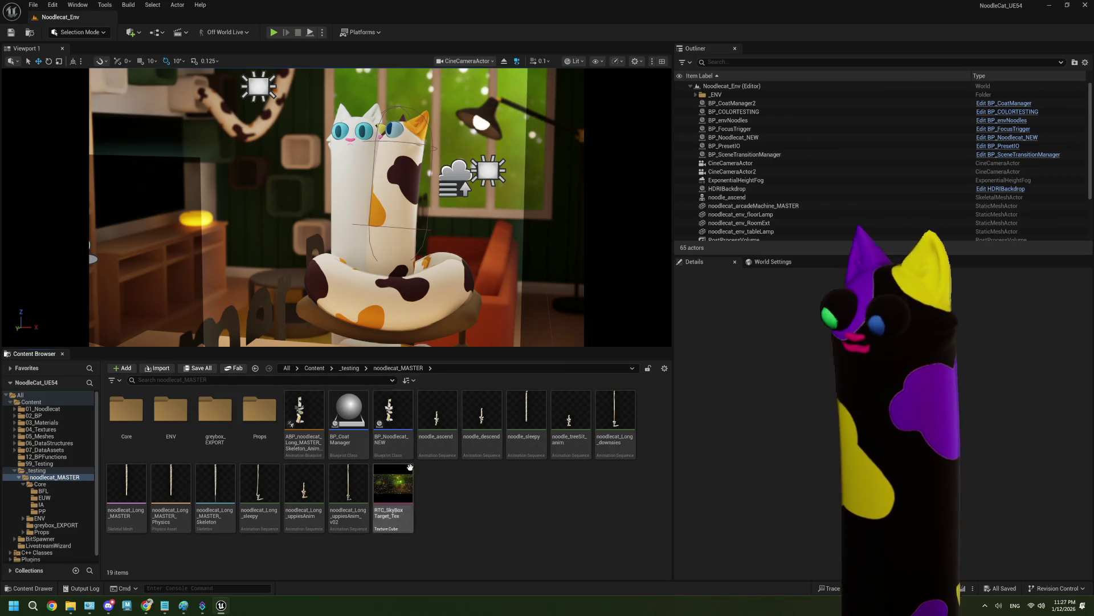
double_click(343, 408)
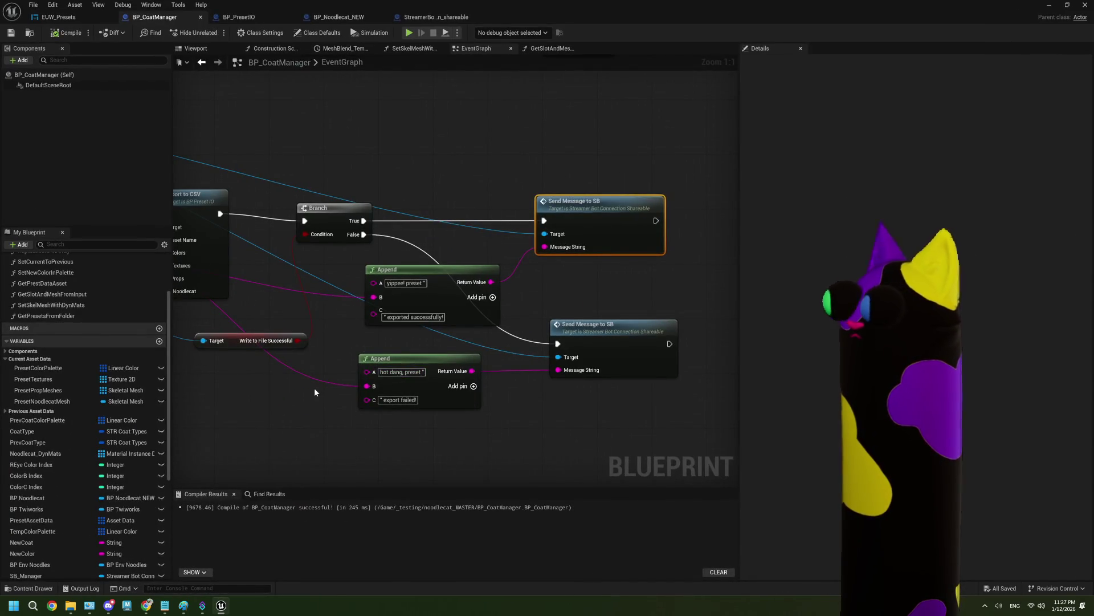
scroll(313, 388, down, 1)
click(1049, 5)
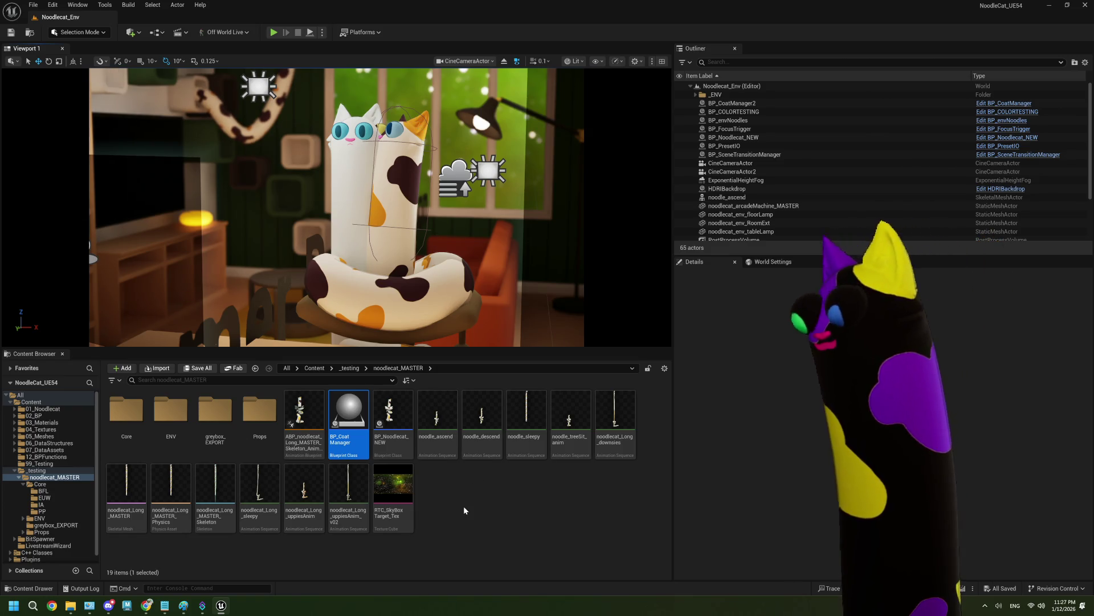
double_click(358, 407)
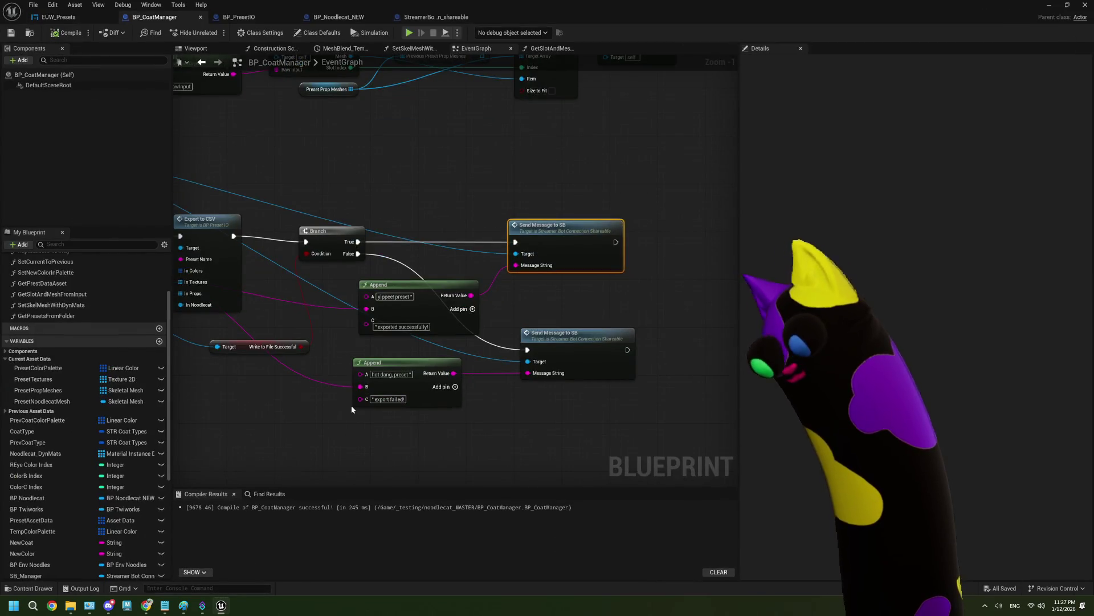
Move the Write to File Successful node up-left, save BP_CoatManager, and shift both Append nodes toward the Branch
drag(402, 364, 384, 351)
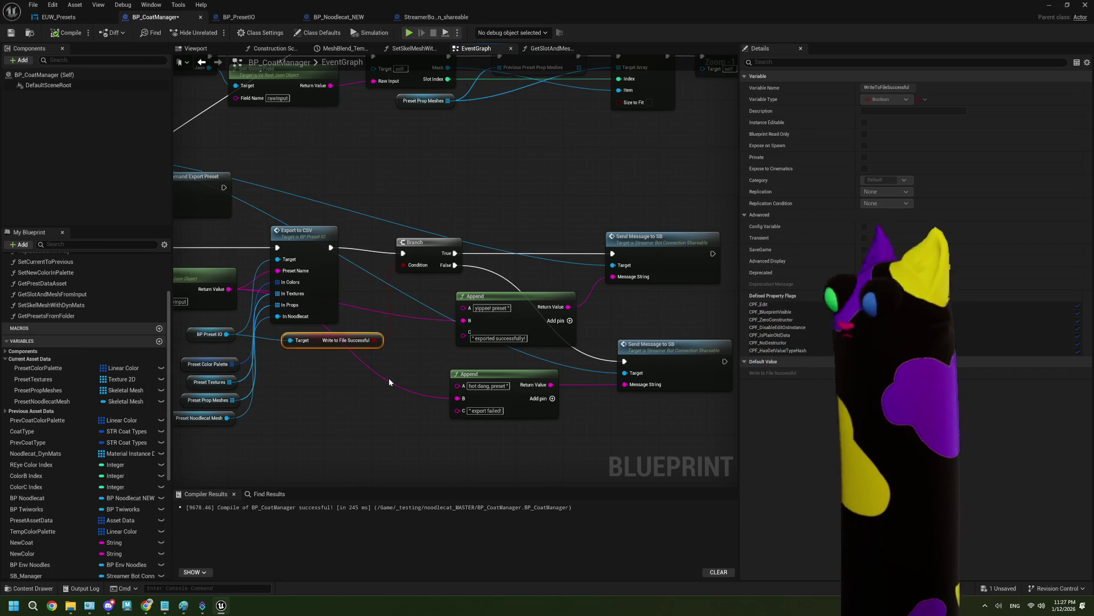
scroll(388, 378, down, 1)
drag(389, 373, 513, 356)
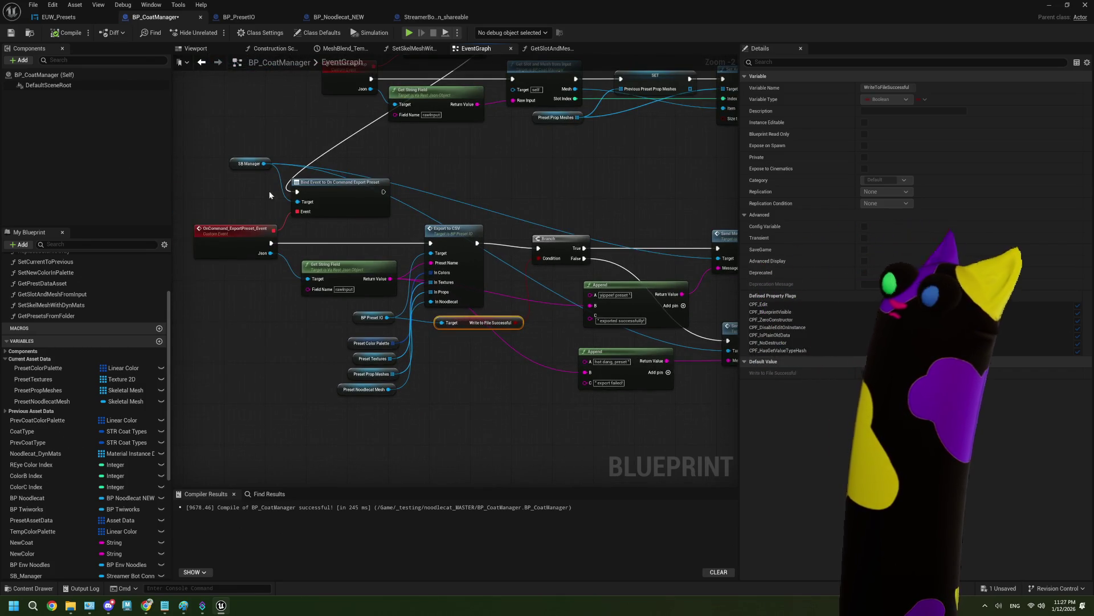
drag(636, 276, 425, 271)
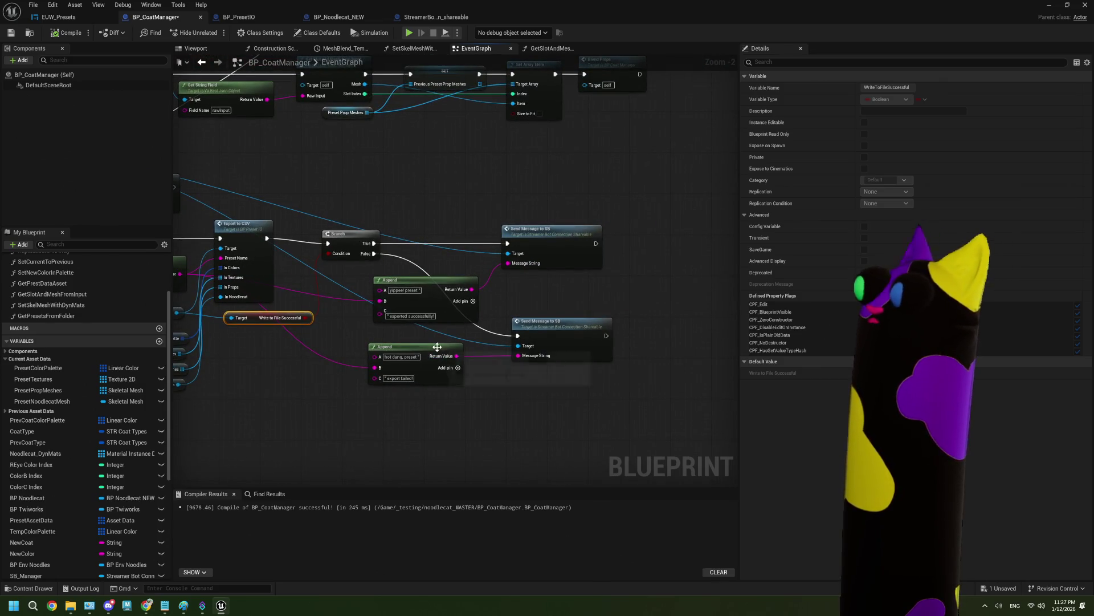
scroll(433, 346, down, 1)
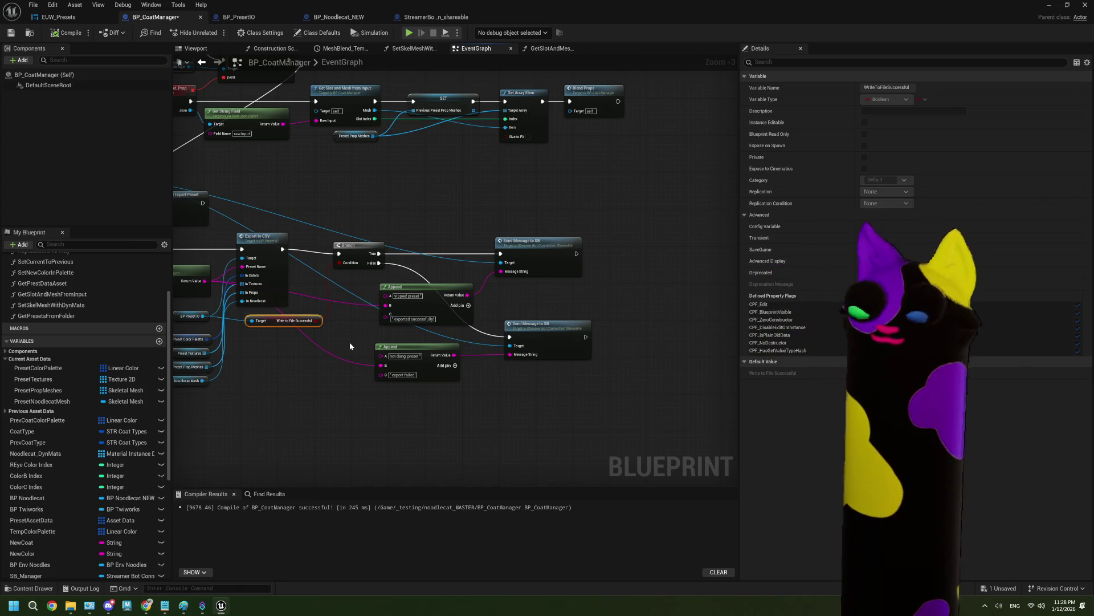
key(ctrl+s)
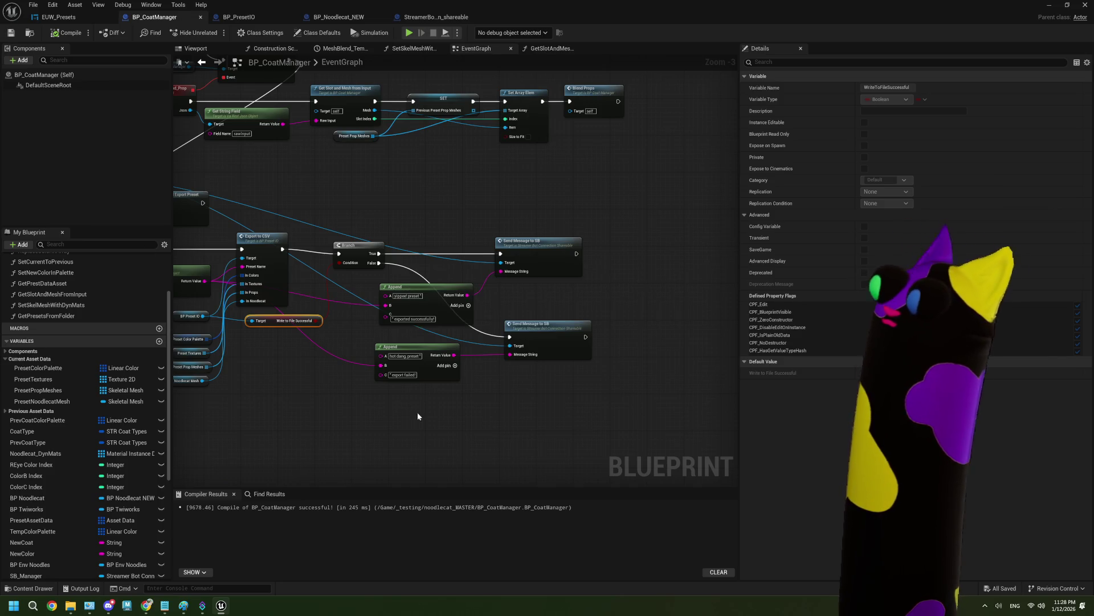
scroll(479, 402, up, 2)
mouse_move(463, 394)
mouse_down()
mouse_move(405, 282)
mouse_move(364, 282)
mouse_up()
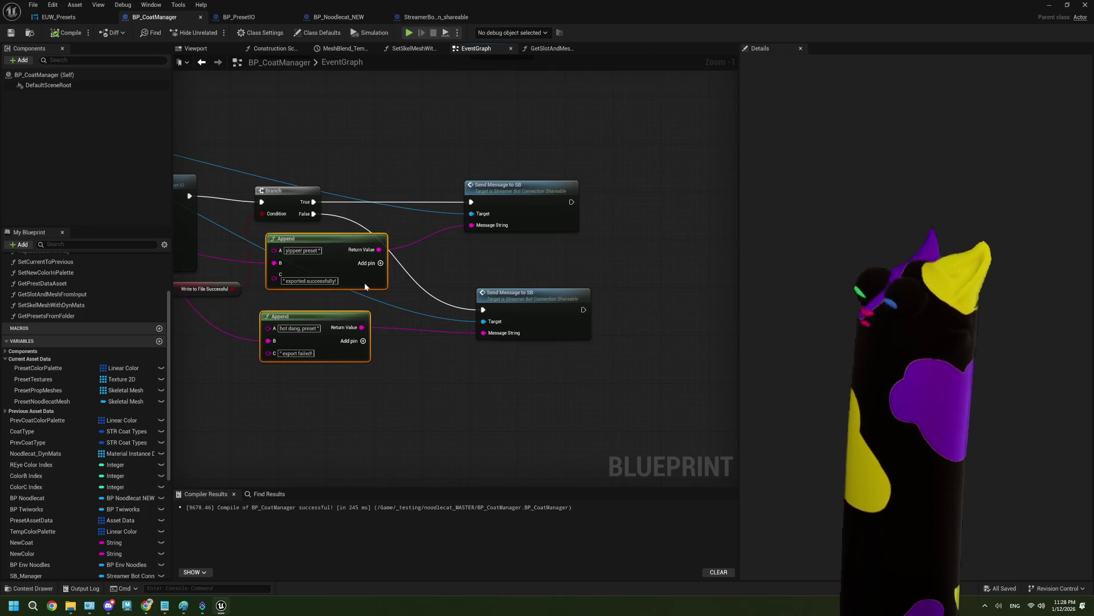
click(484, 402)
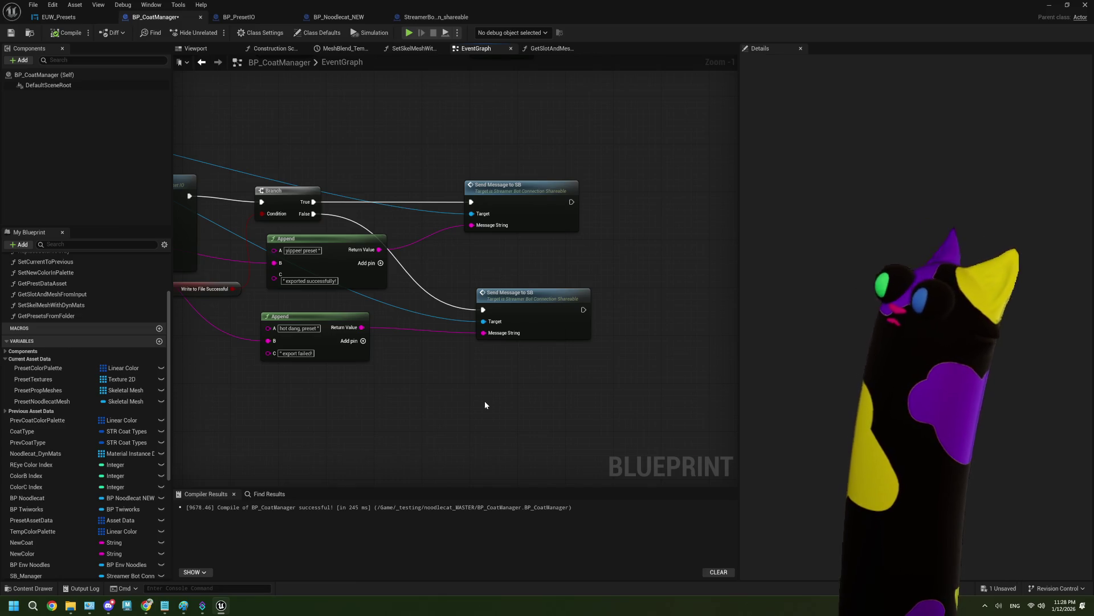
scroll(357, 286, up, 1)
drag(357, 286, 435, 283)
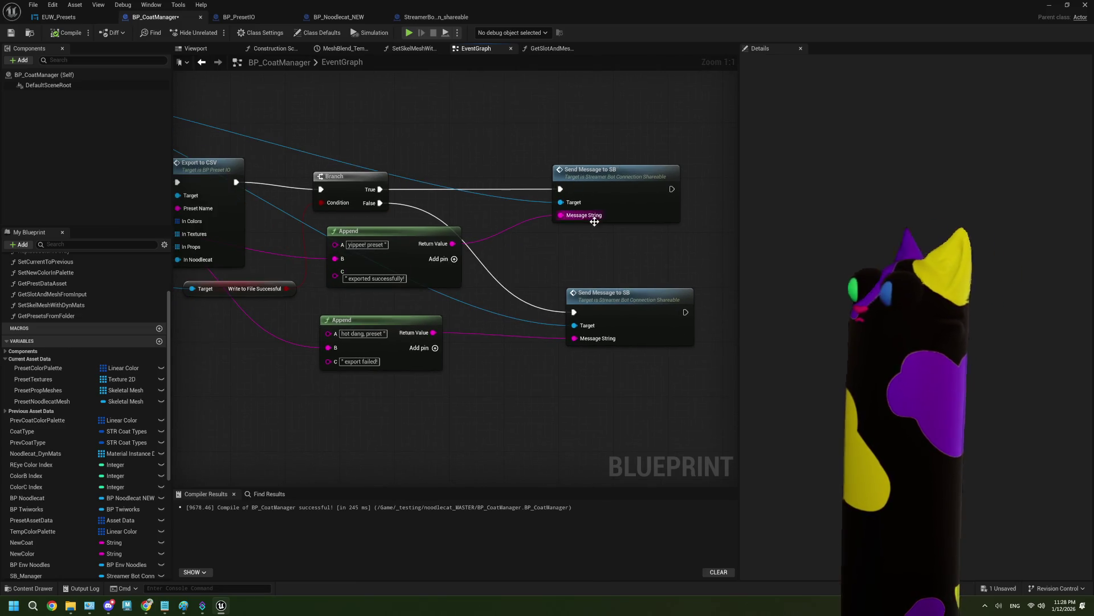
scroll(448, 198, down, 2)
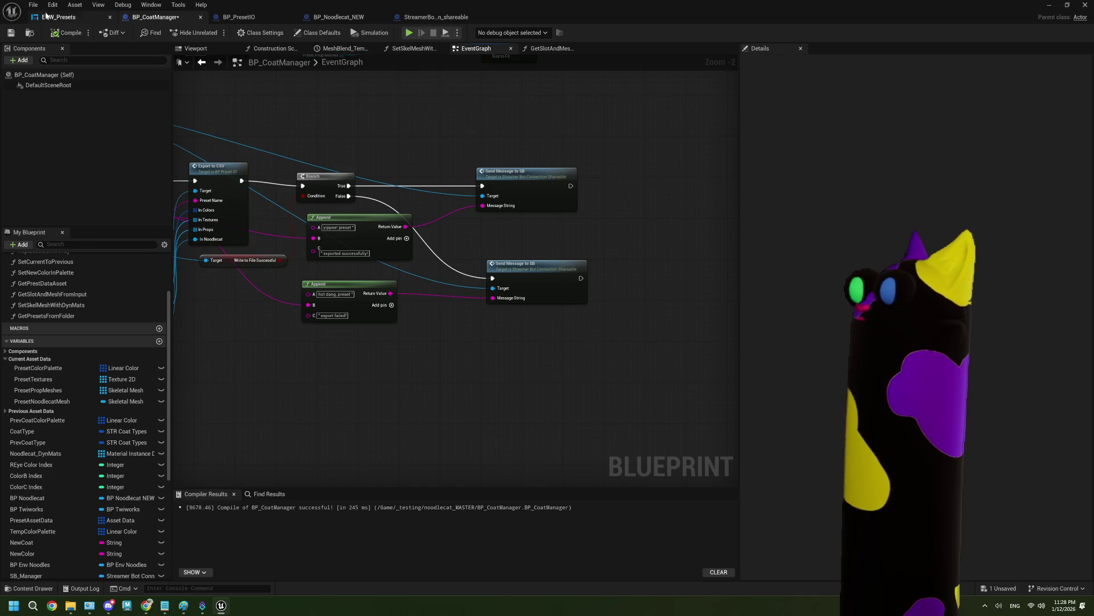
scroll(495, 311, down, 2)
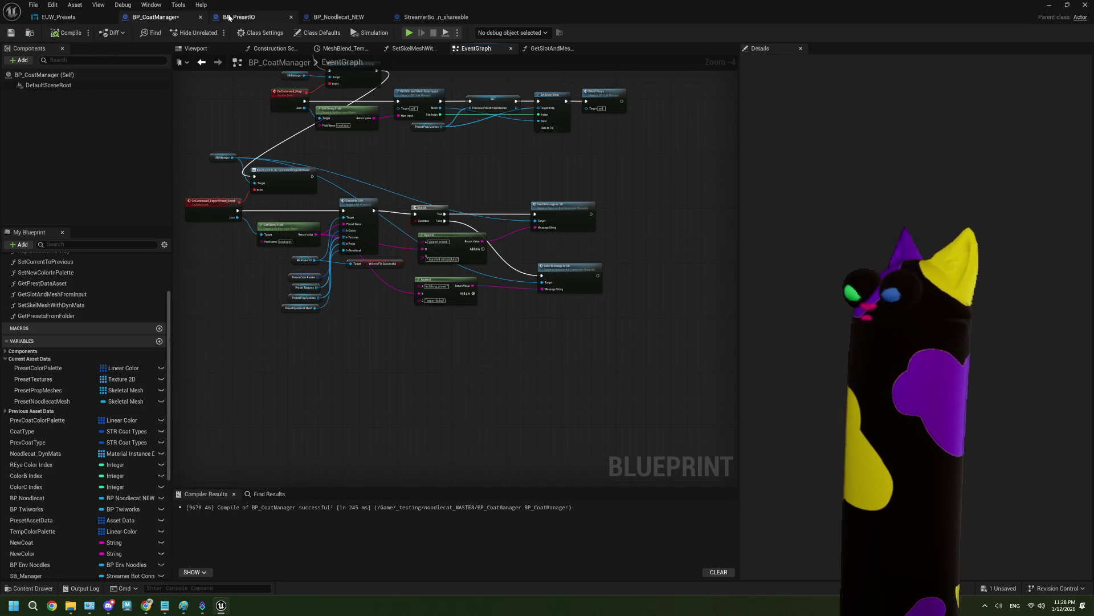
Switch to StreamerBotConnection_shareable and frame the 'switch on string' help-message comment box
click(456, 15)
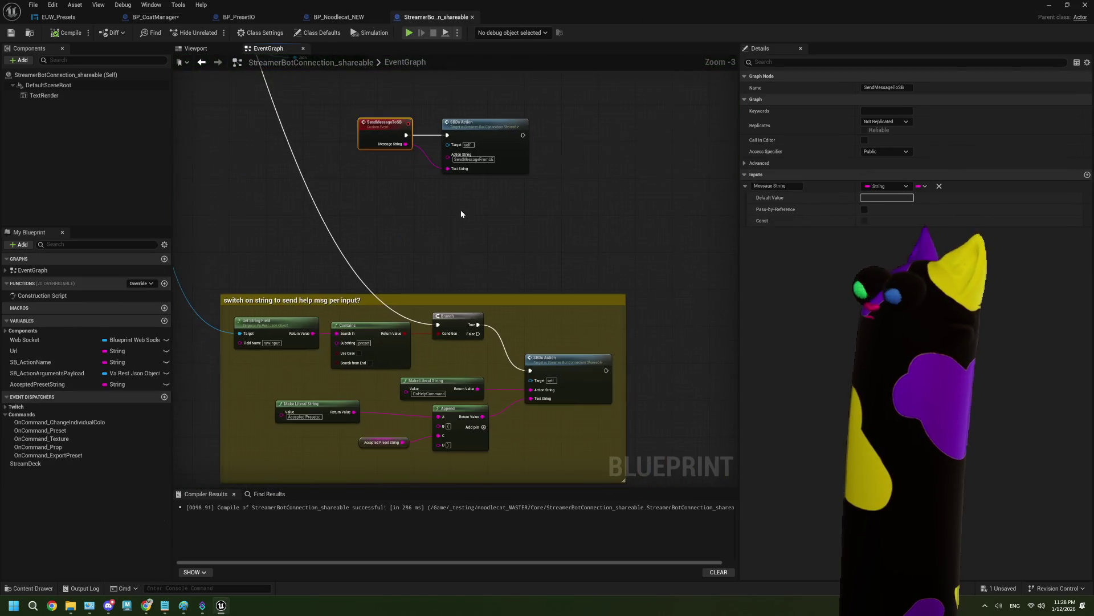
drag(376, 364, 408, 342)
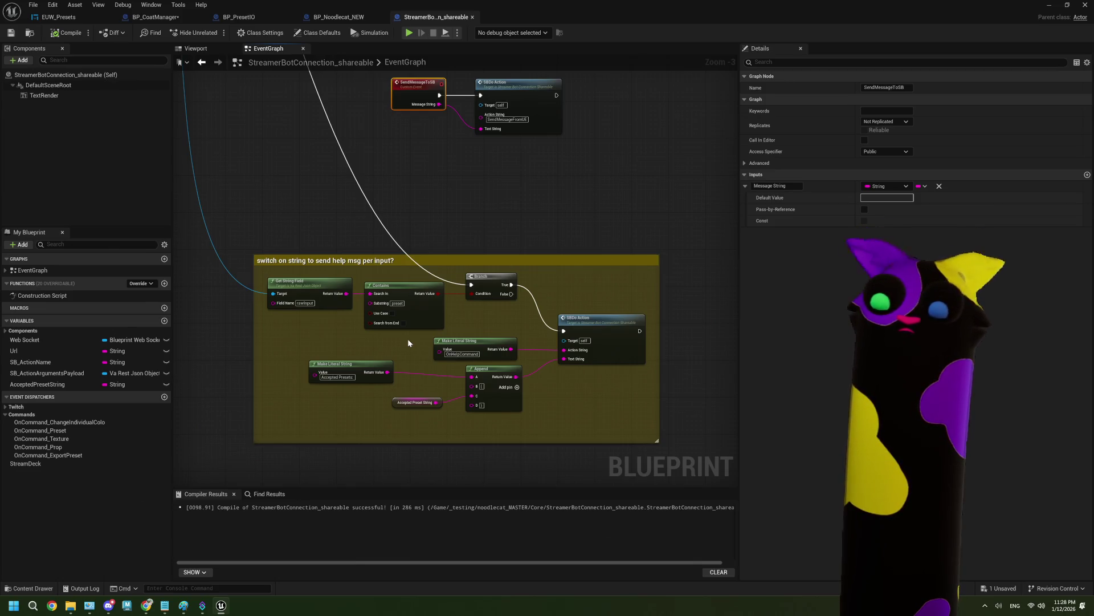
scroll(408, 342, up, 1)
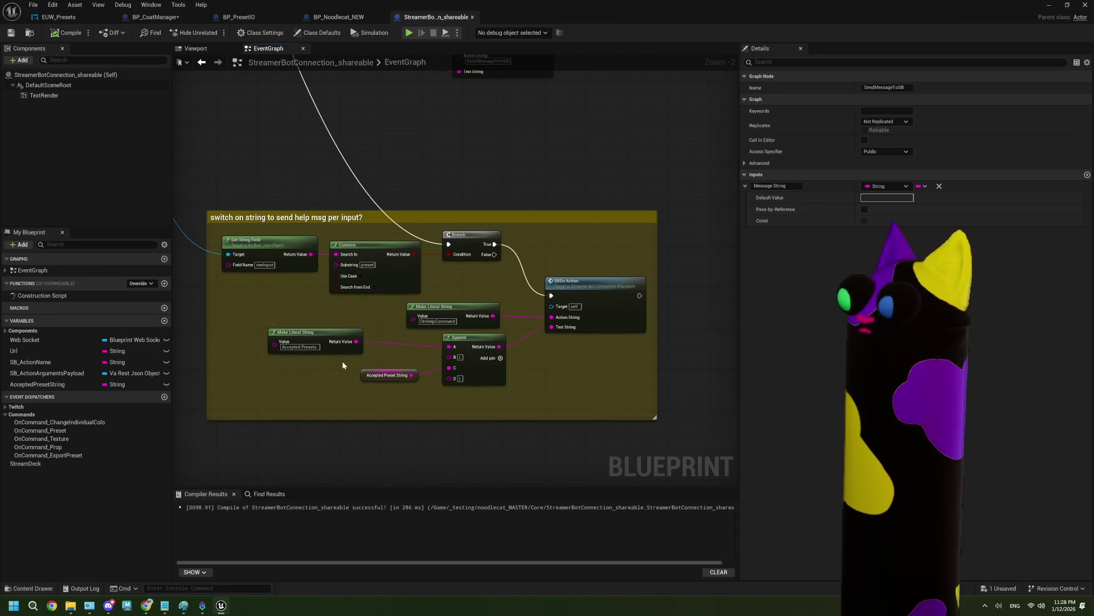
drag(342, 361, 336, 357)
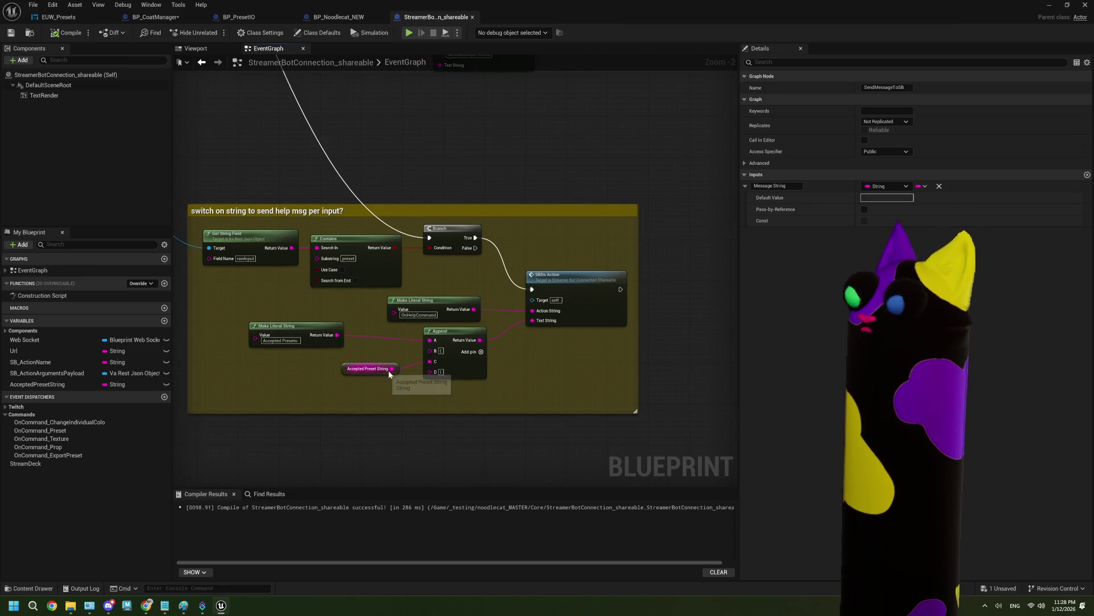
drag(399, 379, 411, 420)
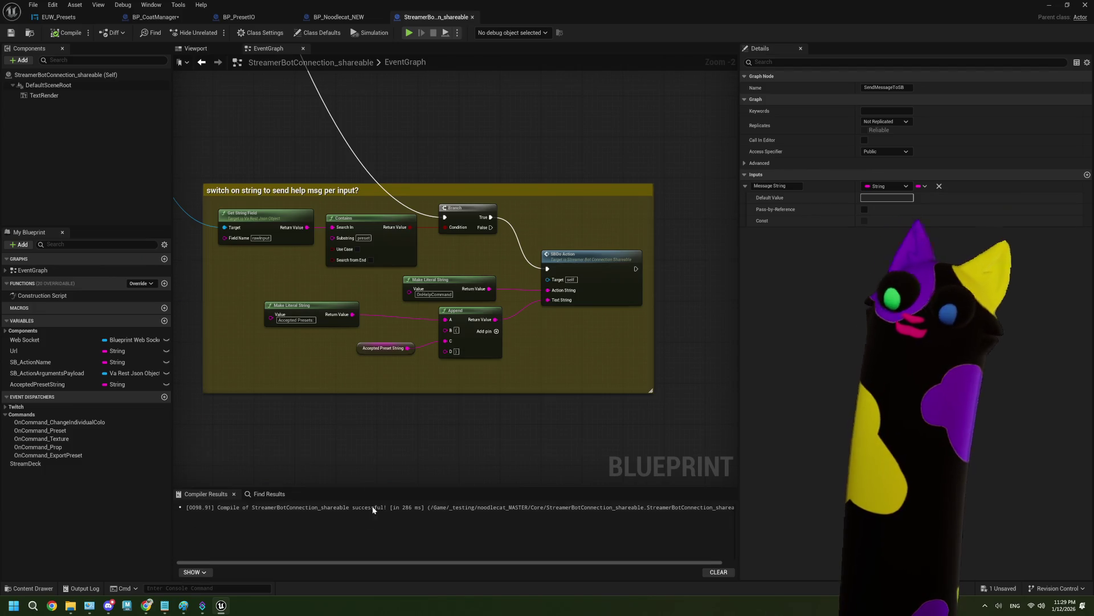
Search Google for 'vnyan' in a new Chrome tab, browse the results, then return to Unreal
mouse_move(151, 610)
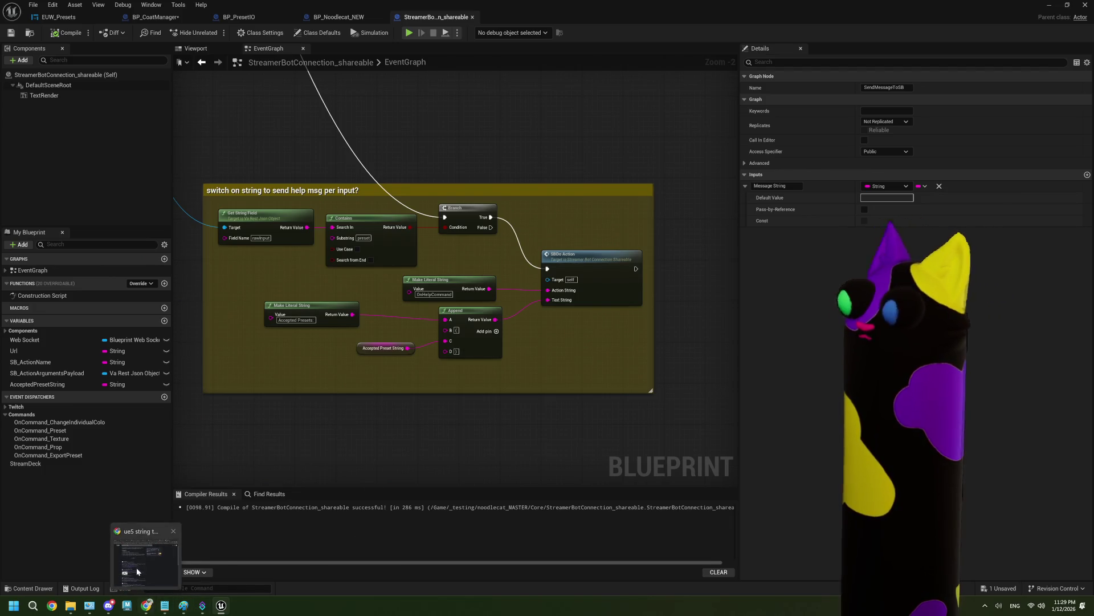
click(147, 544)
click(700, 34)
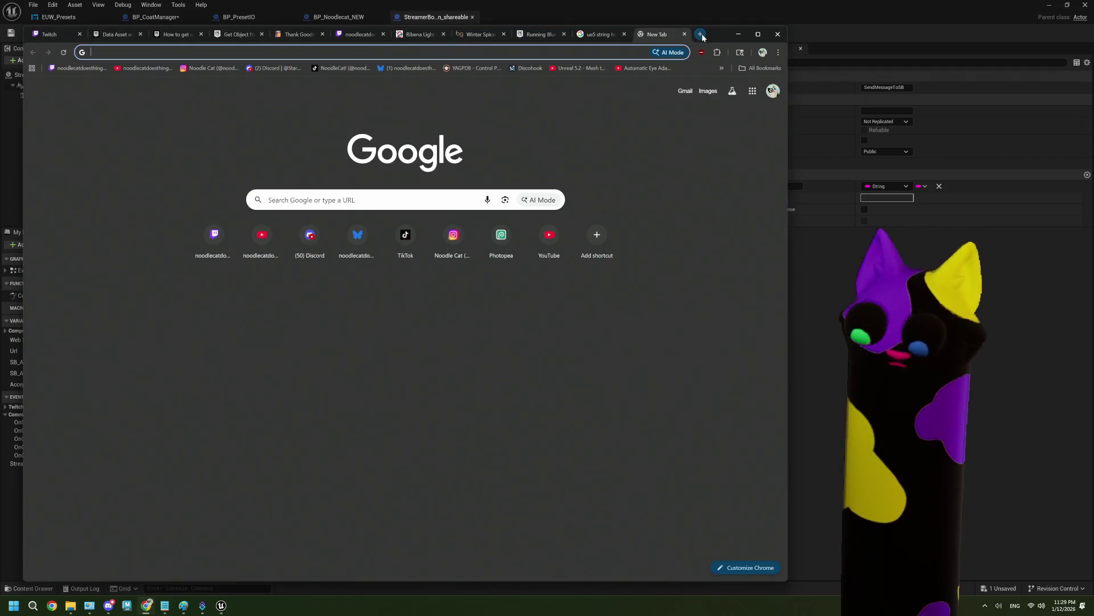
text(vnyan)
key(Return)
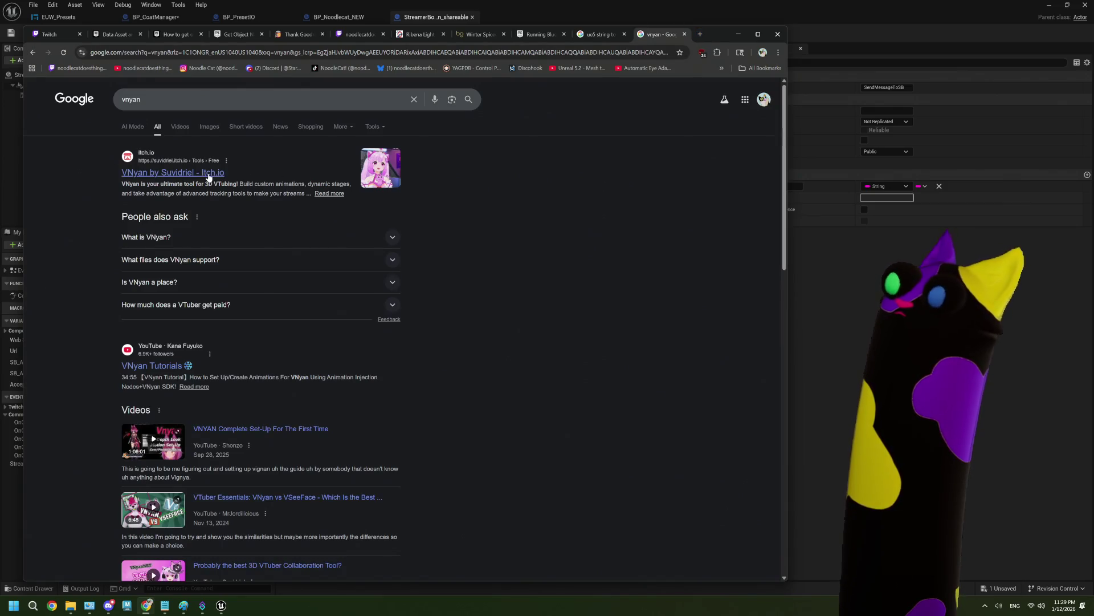
scroll(516, 259, down, 1)
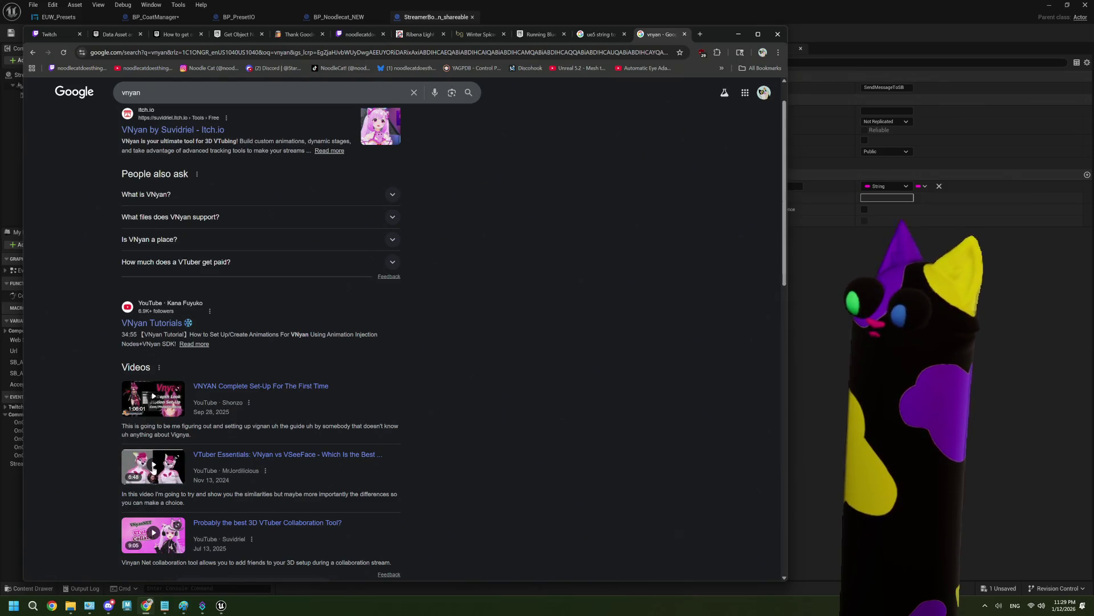
scroll(484, 446, down, 1)
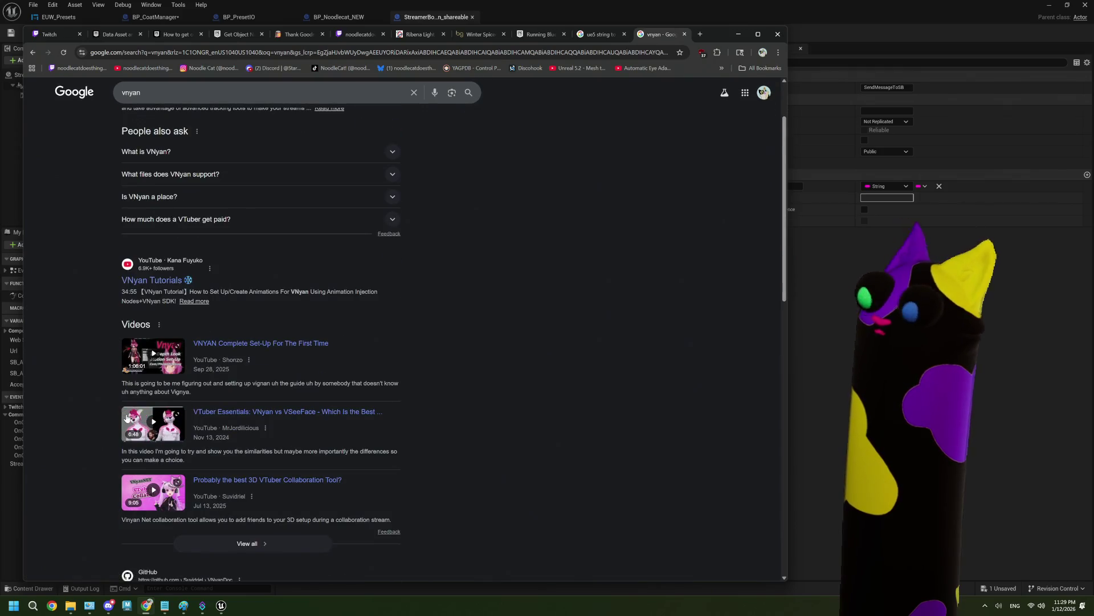
scroll(608, 403, up, 2)
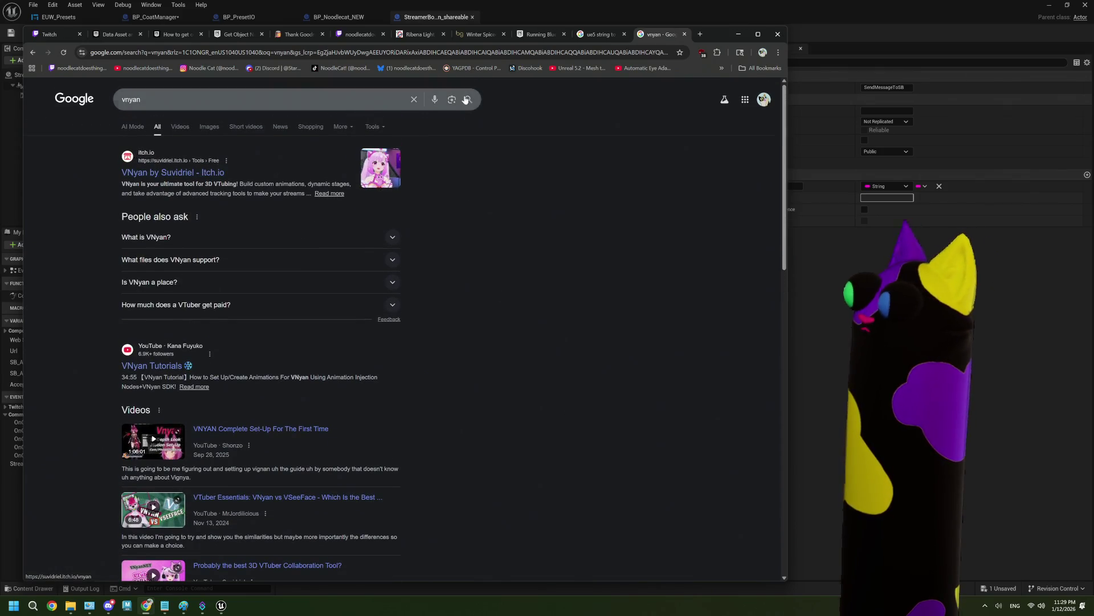
click(866, 12)
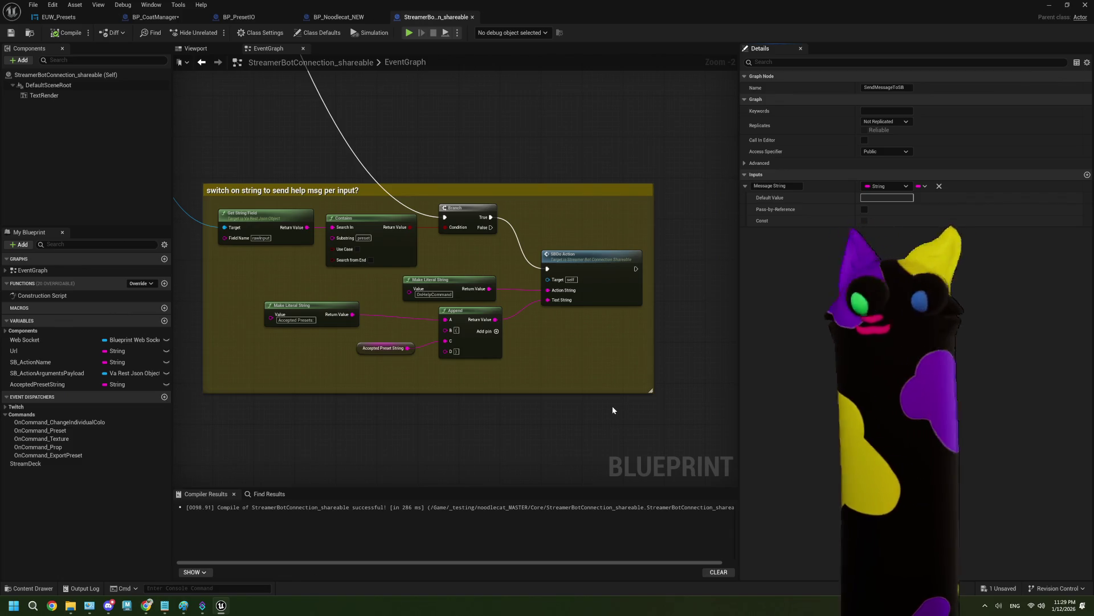
Save StreamerBotConnection_shareable, then move through BP_Noodlecat_NEW to BP_PresetIO's EventGraph
click(102, 58)
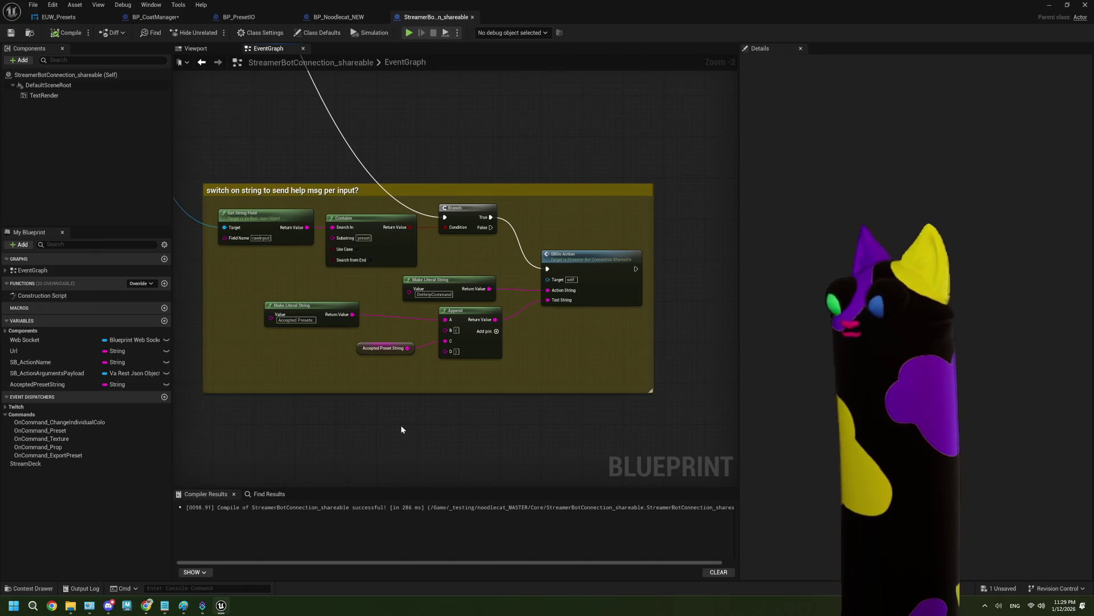
key(ctrl+s)
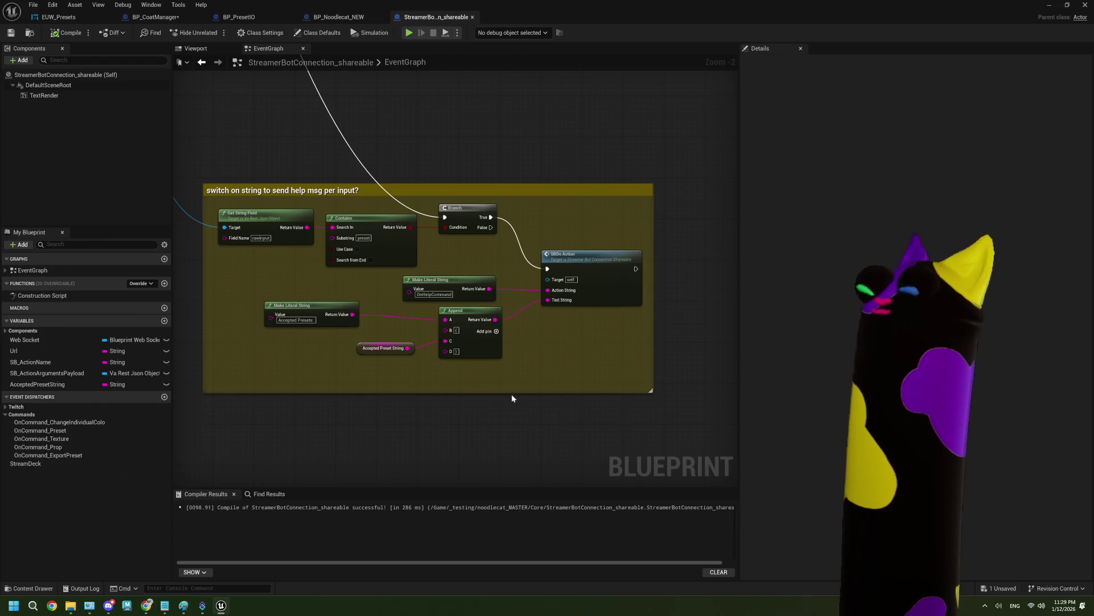
click(333, 18)
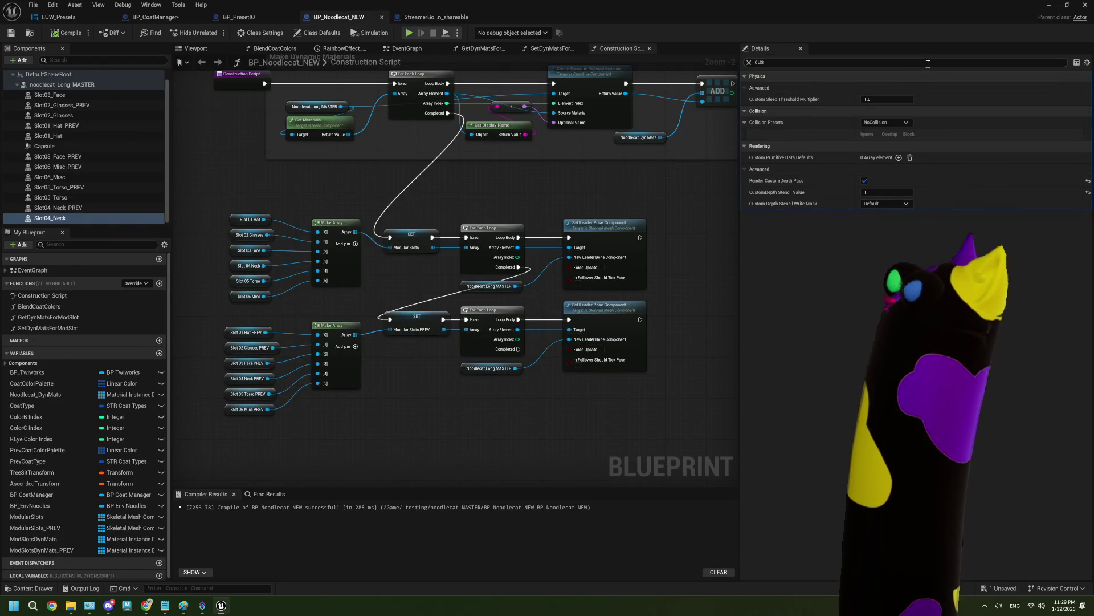
click(238, 17)
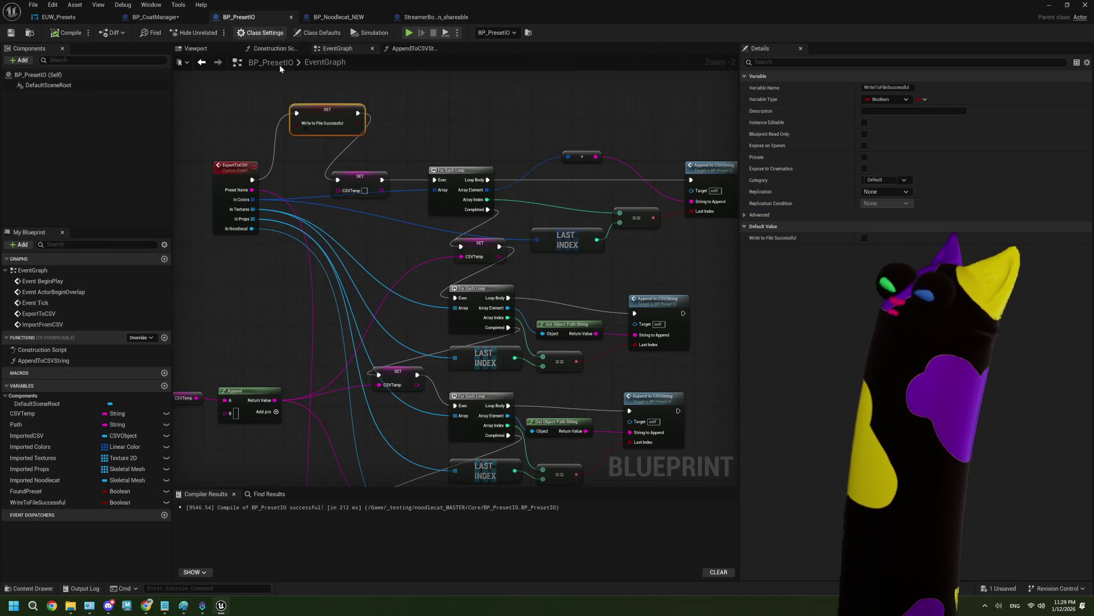
Zoom in on BP_CoatManager's Send Message to SB nodes, then go back to StreamerBotConnection_shareable
click(155, 17)
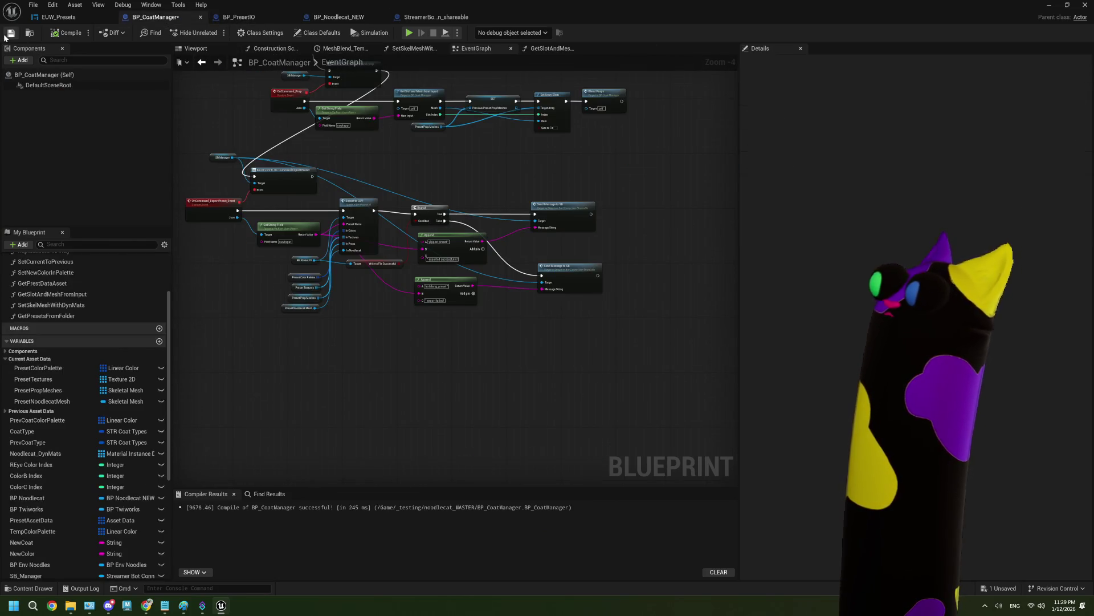
scroll(476, 268, up, 3)
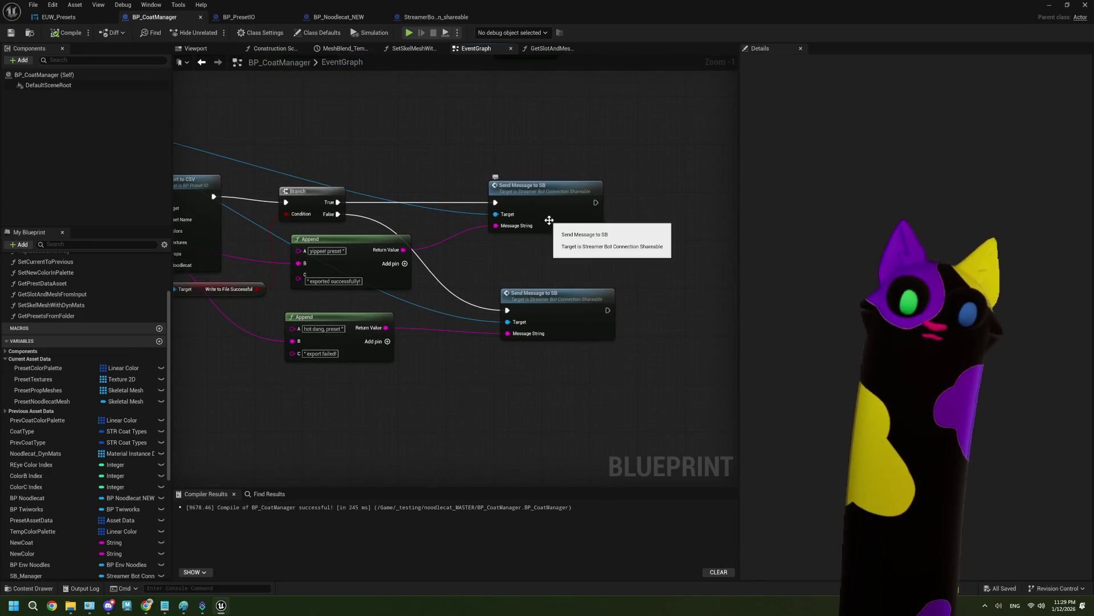
click(431, 19)
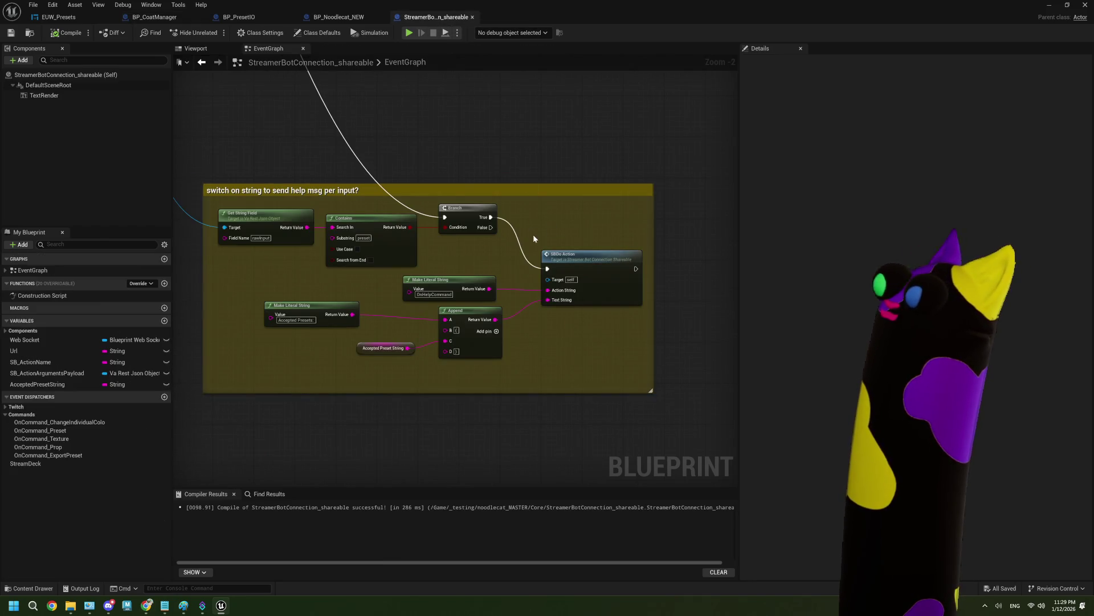
Nudge the SendMessageToSB and SBDo Action nodes slightly down and right
scroll(581, 211, down, 2)
scroll(458, 244, up, 2)
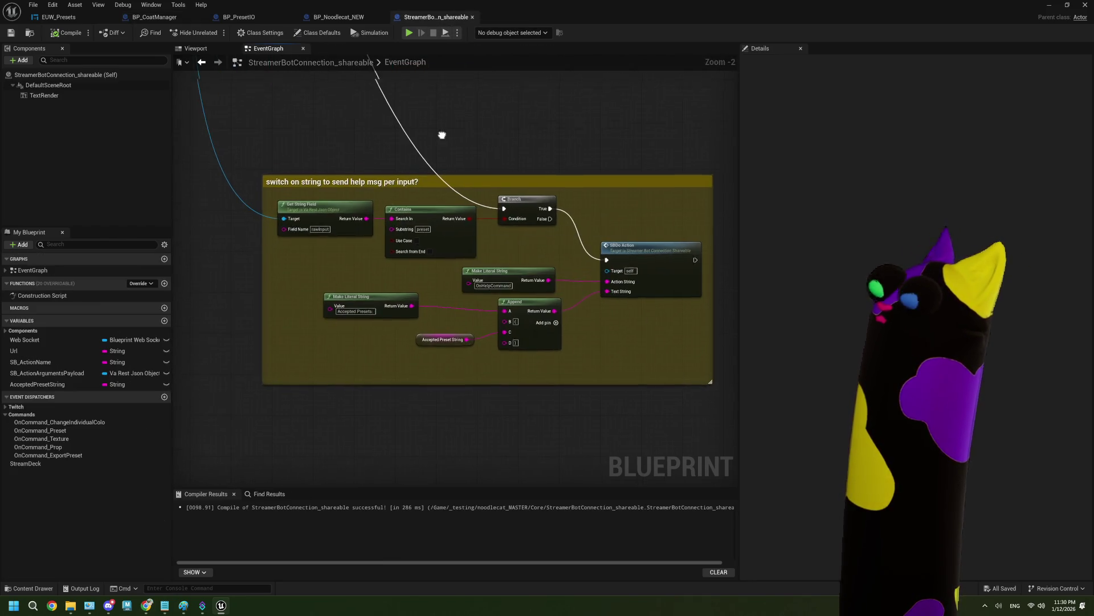
drag(441, 135, 404, 225)
click(302, 270)
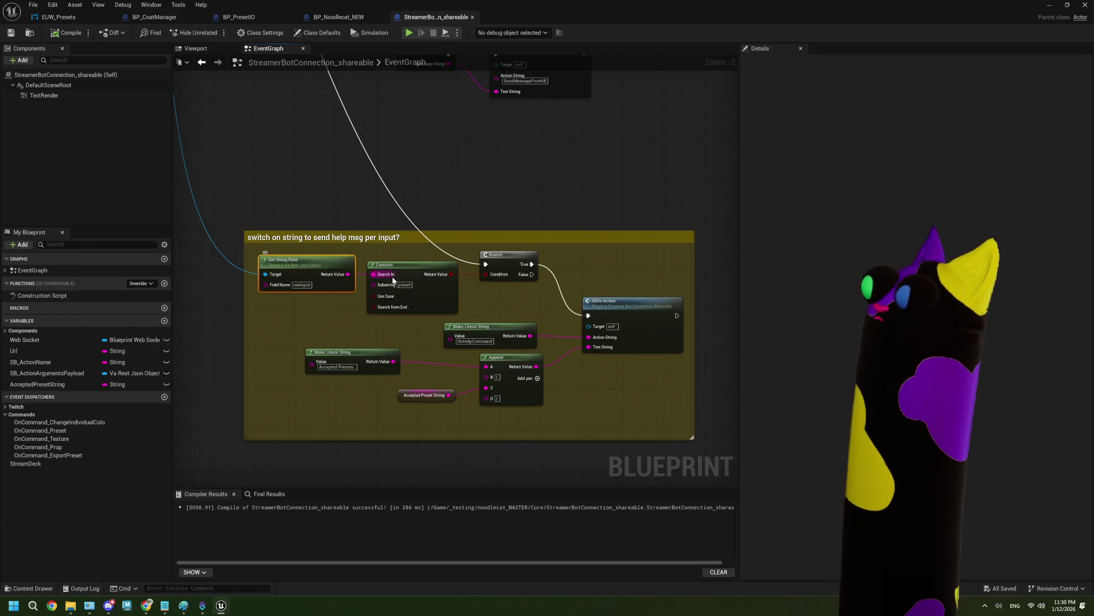
mouse_move(382, 109)
mouse_down()
mouse_move(376, 164)
mouse_move(395, 258)
mouse_up()
scroll(395, 258, down, 1)
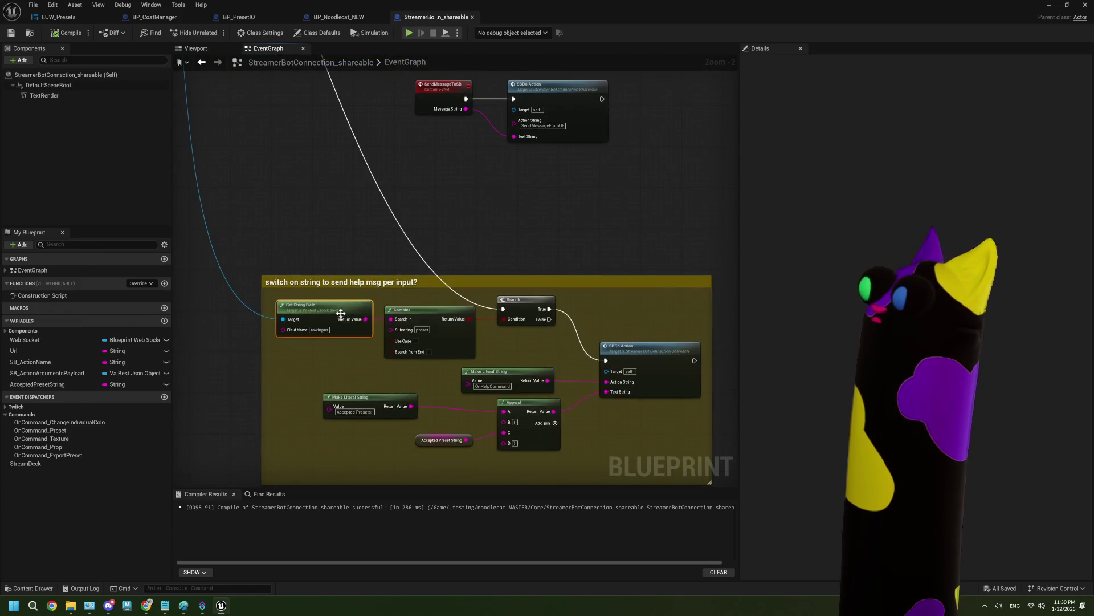
scroll(356, 258, down, 2)
drag(331, 126, 342, 272)
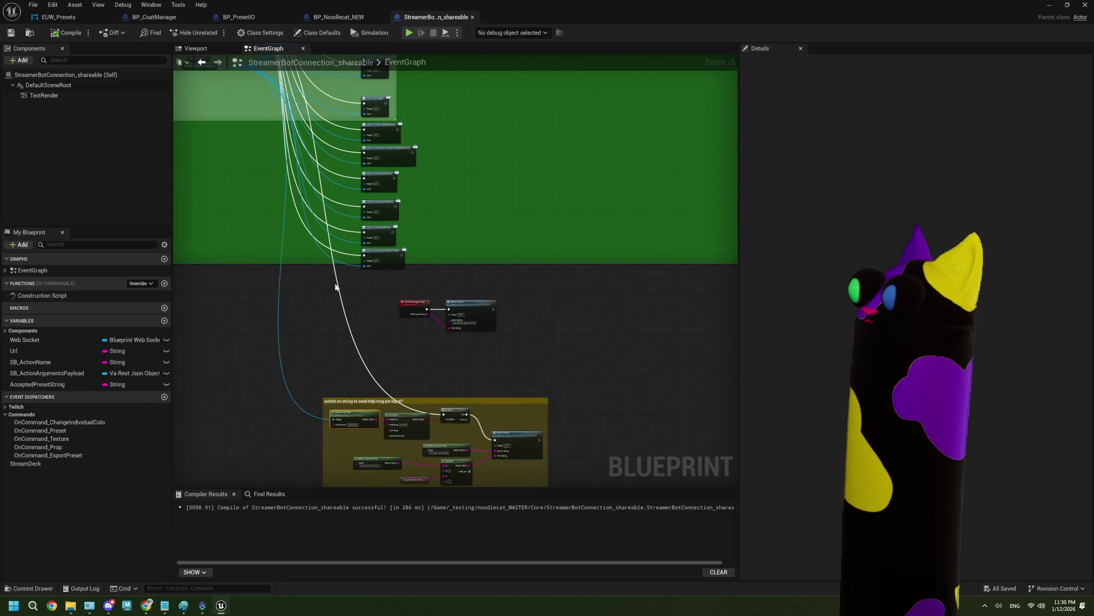
drag(306, 150, 335, 253)
drag(257, 73, 256, 147)
scroll(255, 148, up, 5)
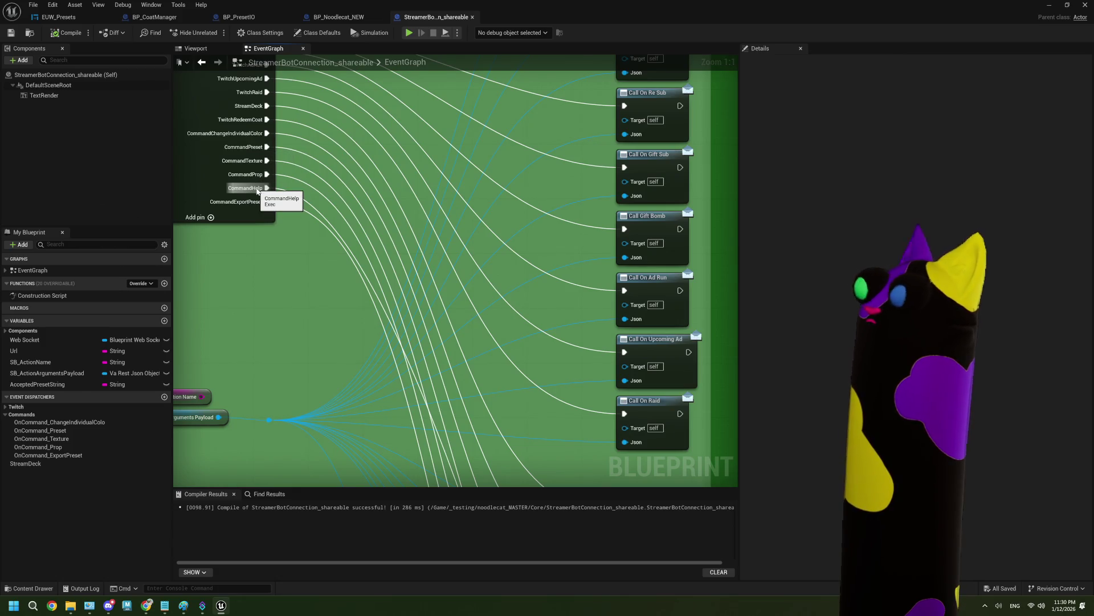
scroll(260, 201, down, 1)
scroll(260, 201, down, 3)
scroll(430, 356, up, 3)
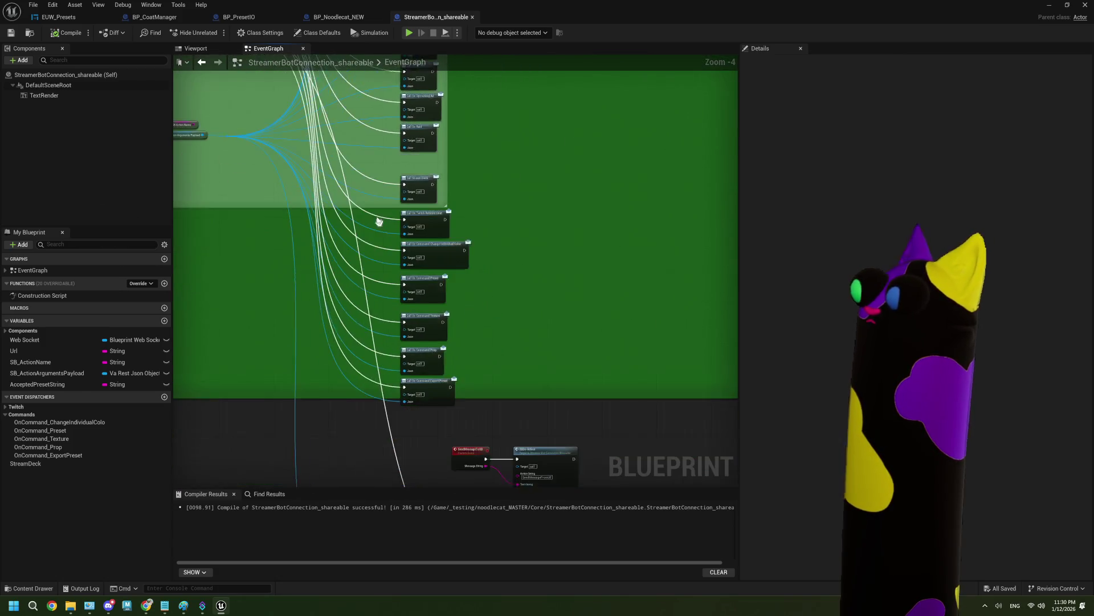
mouse_move(444, 354)
mouse_down()
mouse_move(371, 252)
mouse_move(548, 410)
mouse_up()
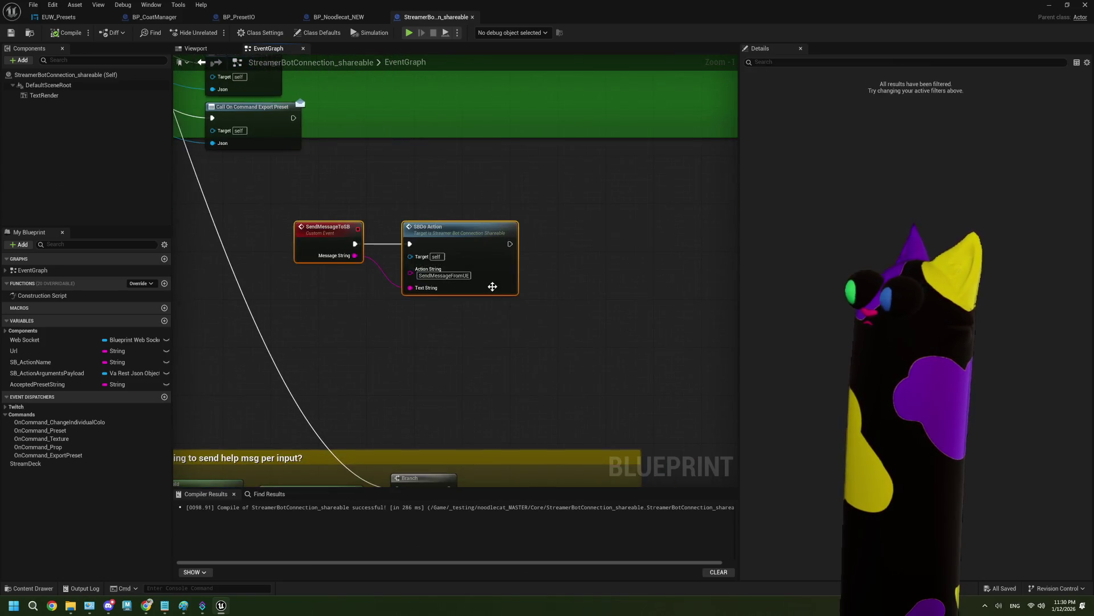
drag(491, 286, 509, 307)
click(480, 381)
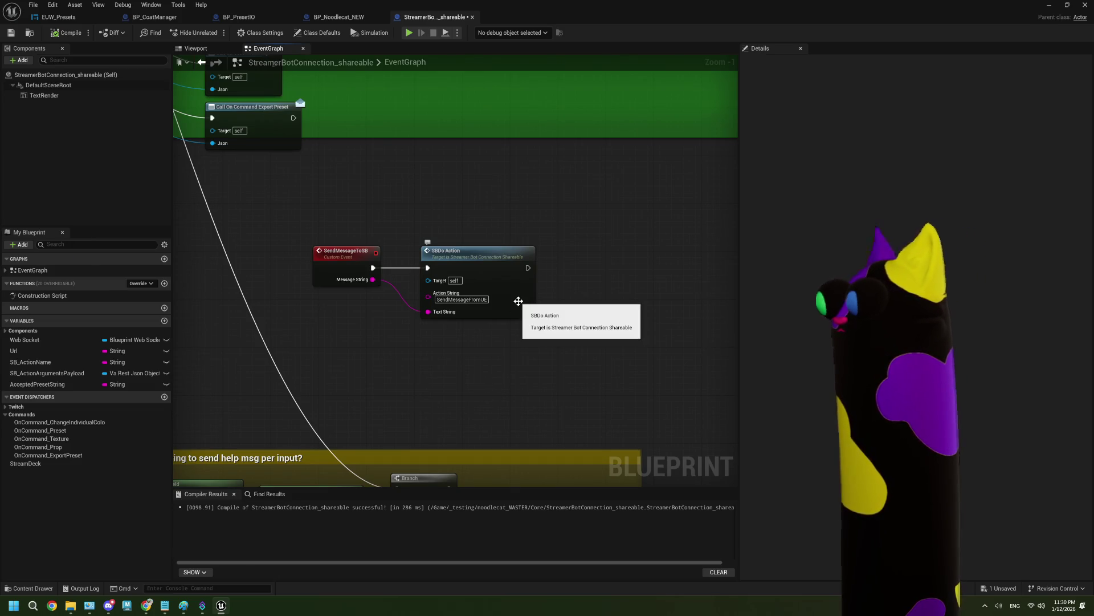
Recentre on the help comment box and save the StreamerBotConnection_shareable blueprint
scroll(518, 301, down, 3)
scroll(518, 301, down, 1)
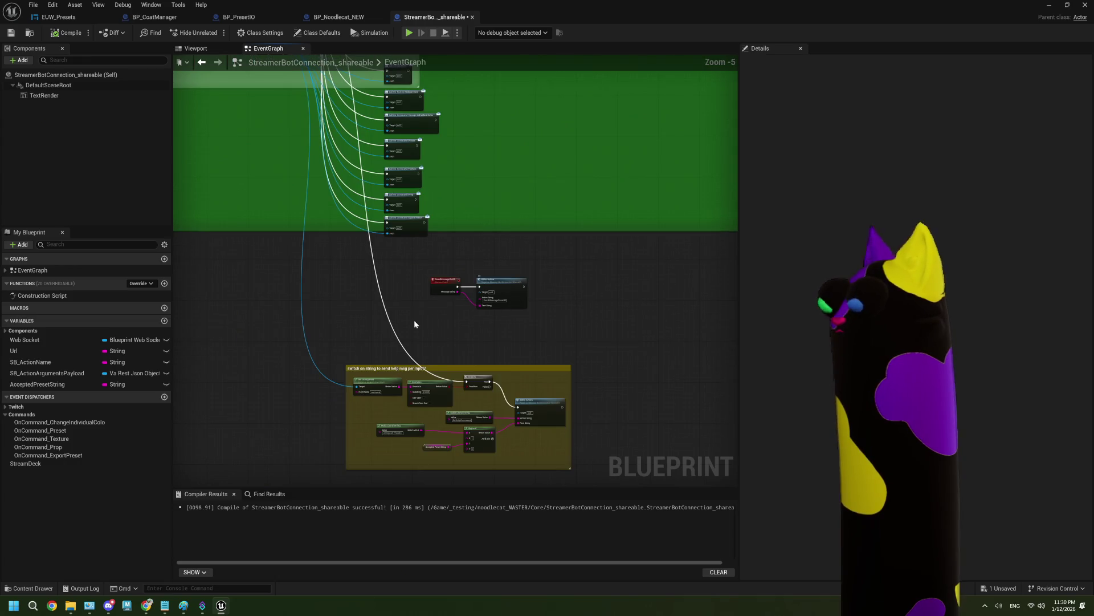
scroll(459, 330, up, 1)
scroll(458, 330, down, 1)
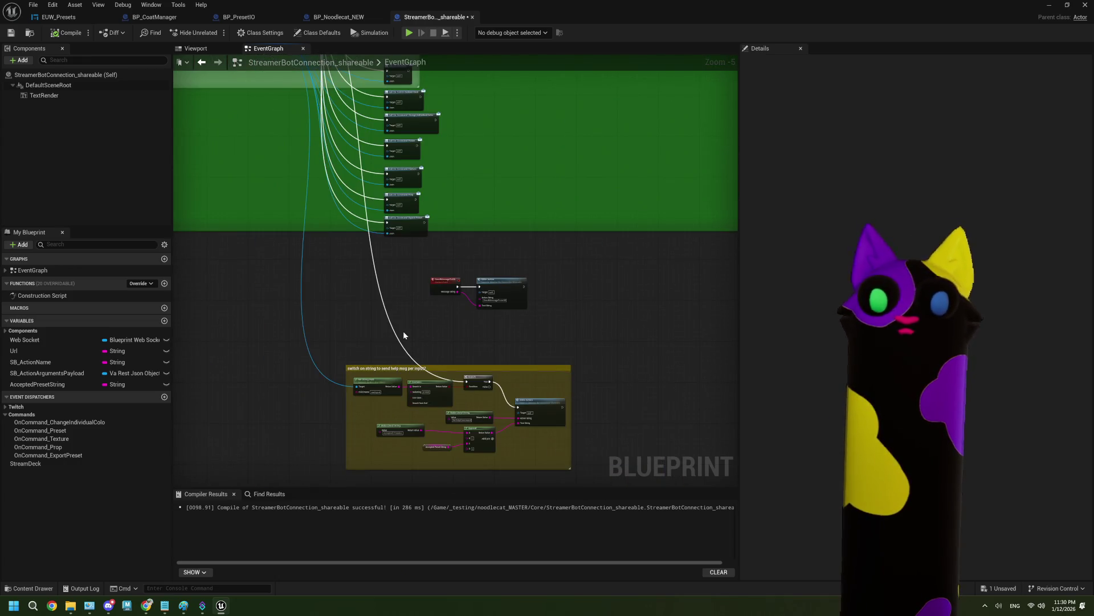
scroll(536, 316, up, 4)
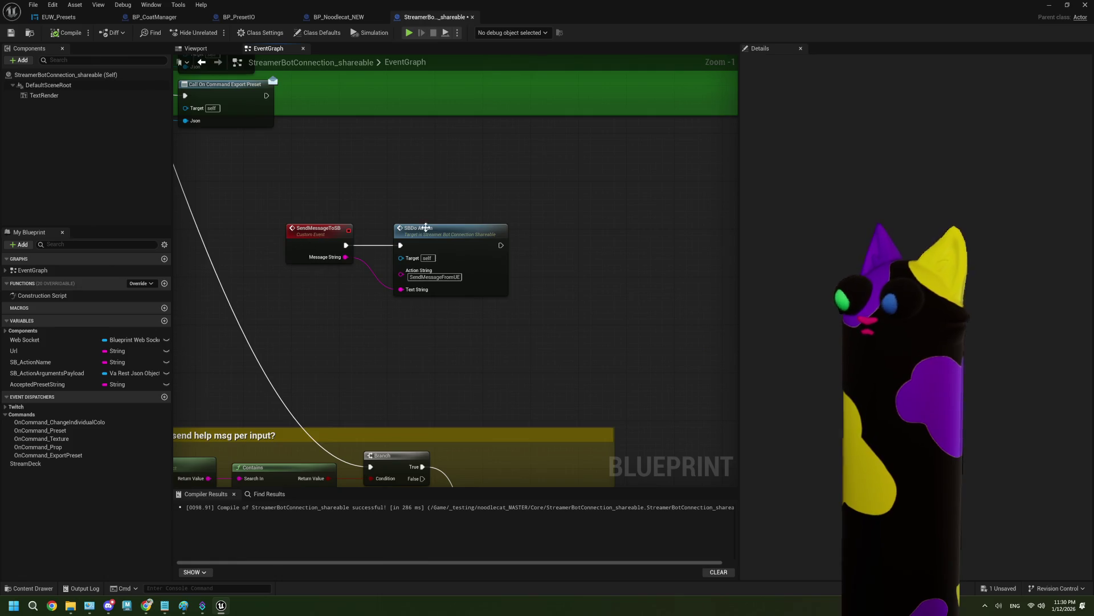
scroll(399, 324, down, 2)
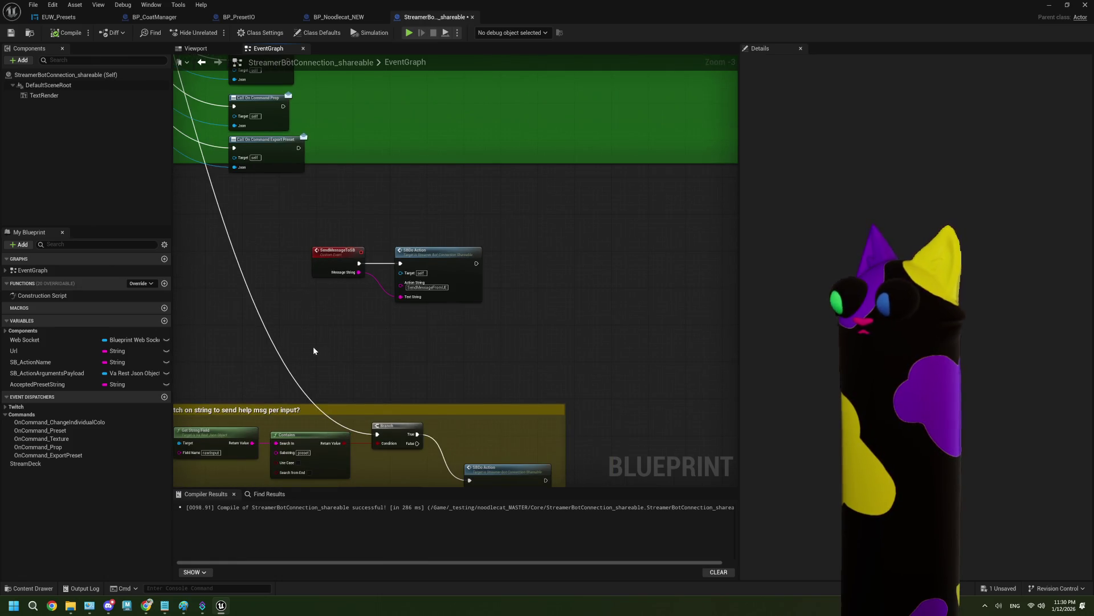
scroll(312, 349, down, 1)
mouse_move(354, 378)
mouse_down()
mouse_move(388, 327)
mouse_move(317, 183)
mouse_move(317, 208)
mouse_move(391, 361)
mouse_move(388, 318)
mouse_up()
scroll(477, 388, up, 3)
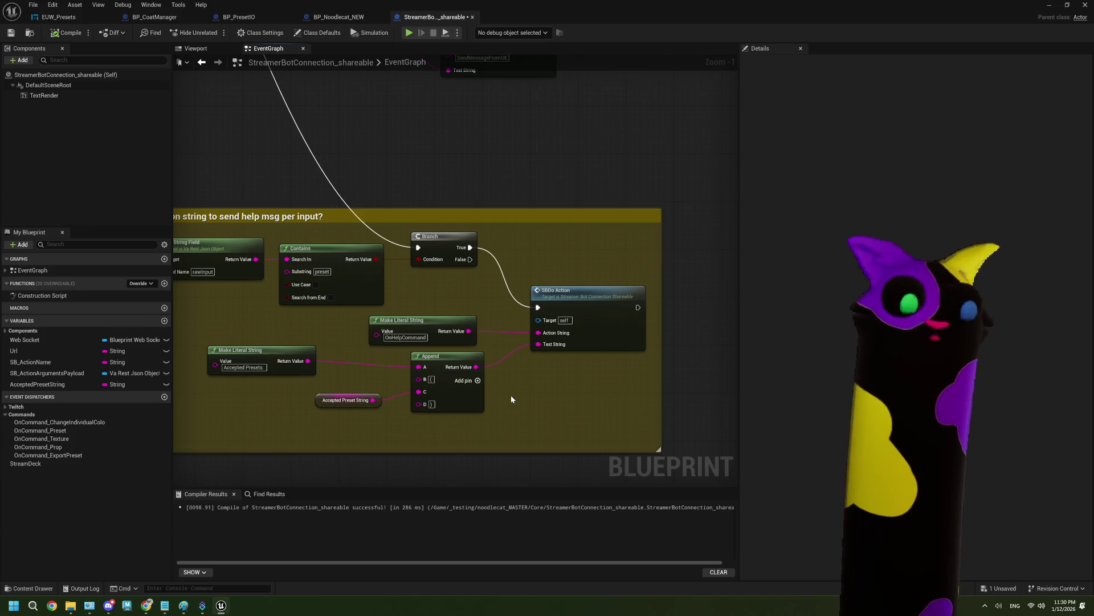
click(11, 32)
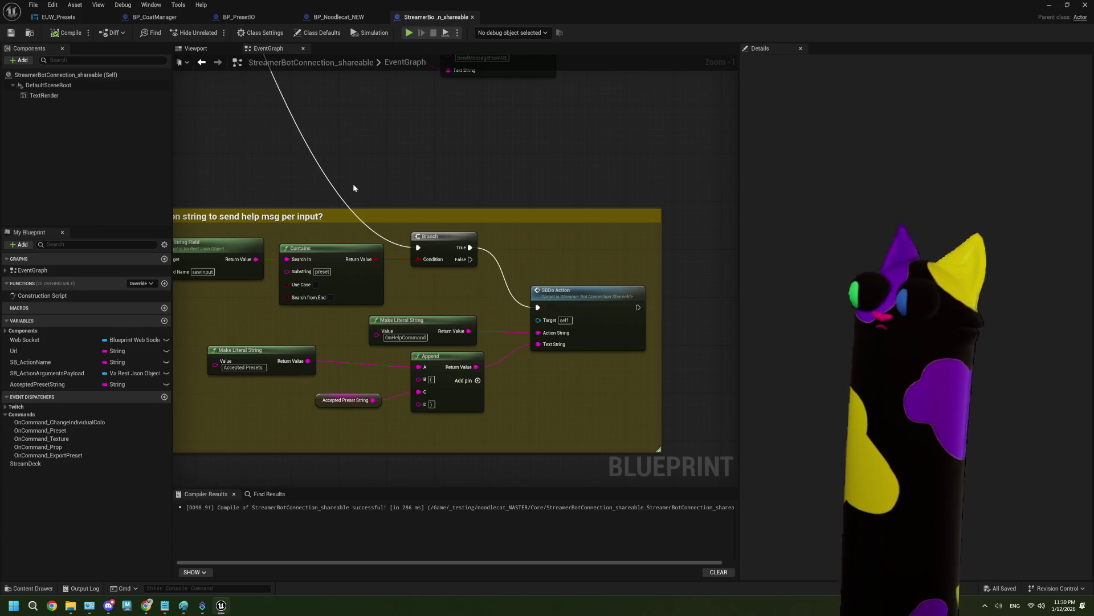
Frame the SendMessageToSB nodes and inspect the SendMessageFromUE action string
drag(440, 238, 410, 225)
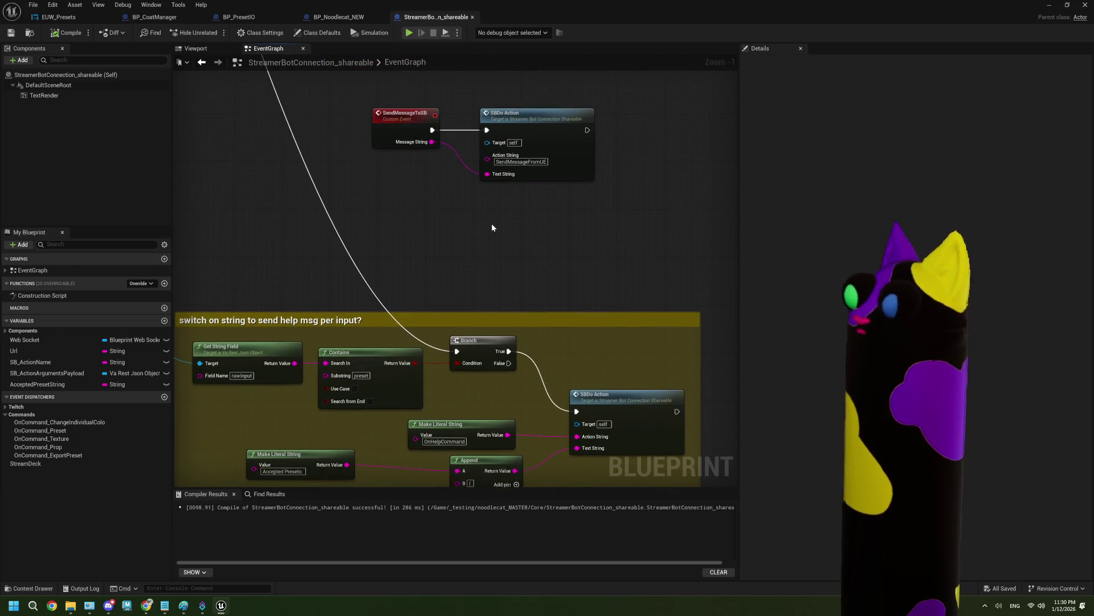
mouse_move(492, 227)
mouse_down()
mouse_move(464, 227)
mouse_move(455, 276)
mouse_up()
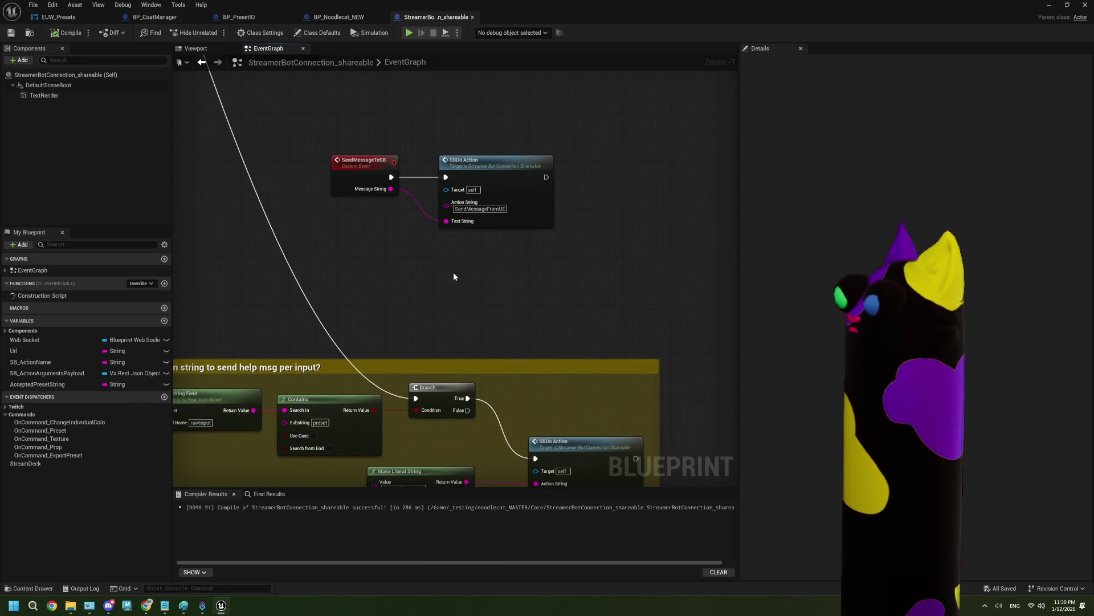
drag(439, 258, 397, 239)
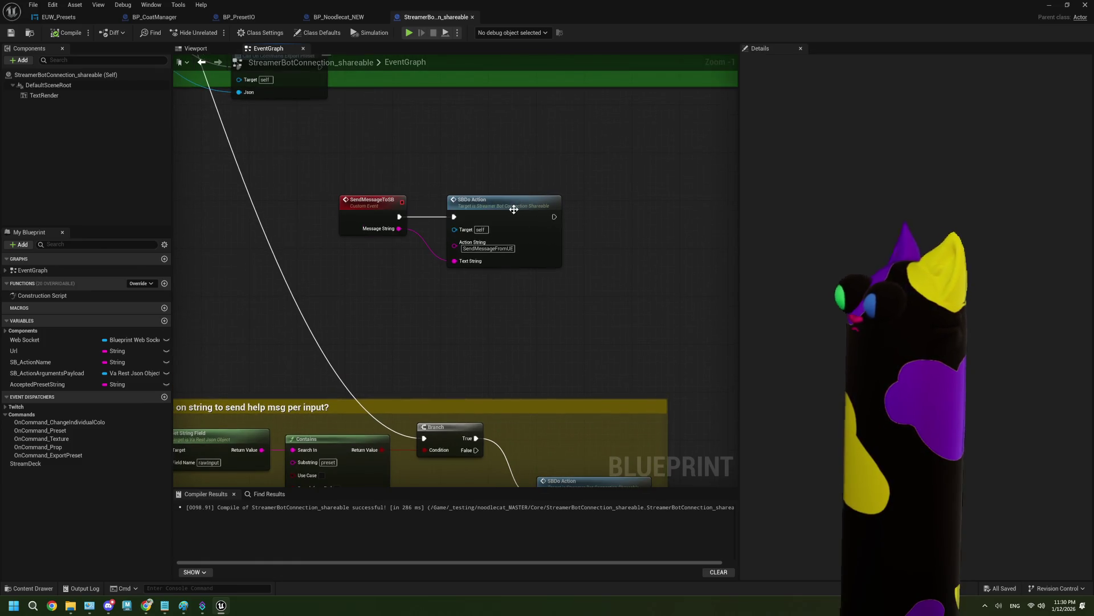
click(488, 248)
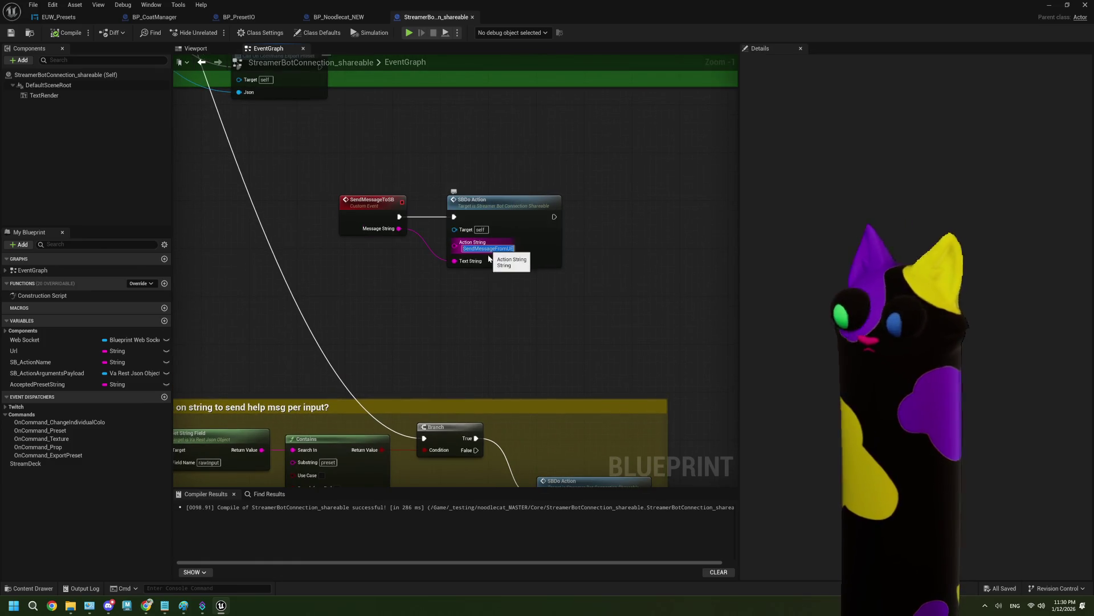
mouse_move(169, 605)
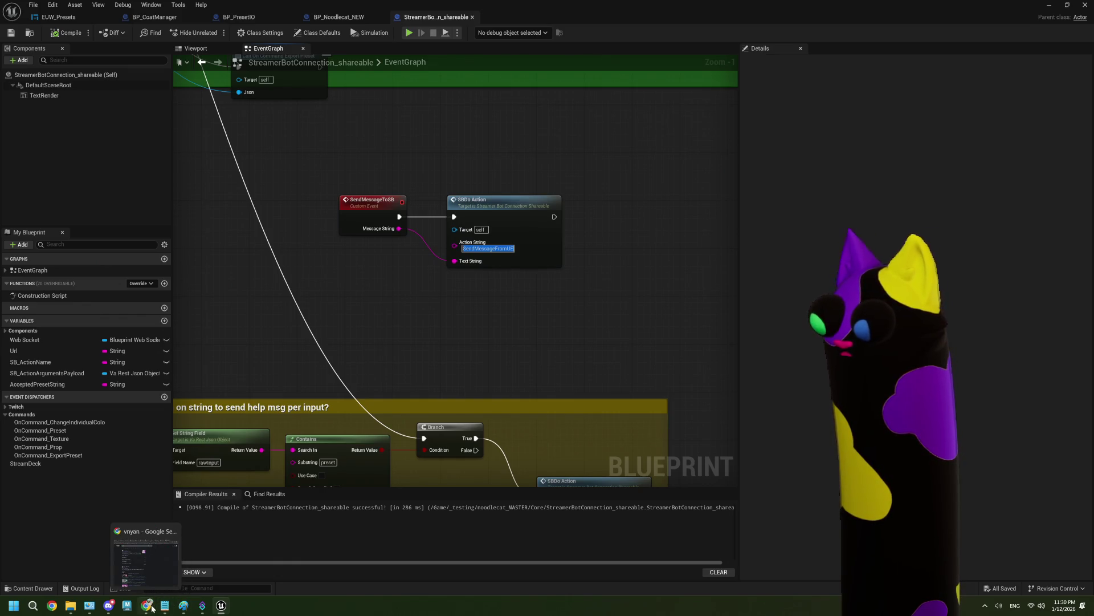
In Streamer.bot's action list, check the SendMessageFromUE action's settings and name
click(203, 607)
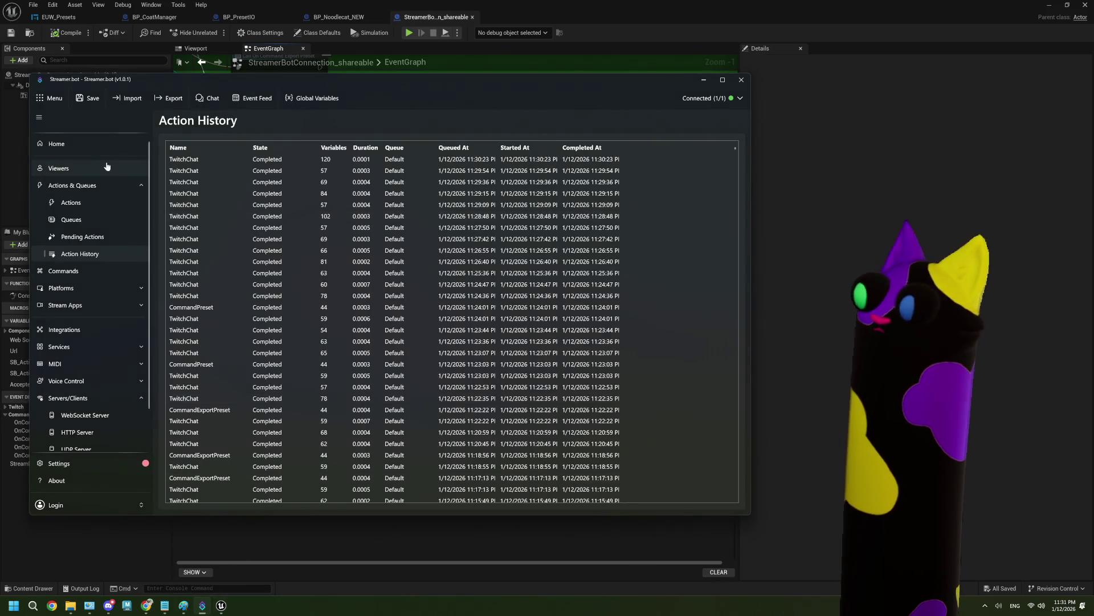
click(102, 209)
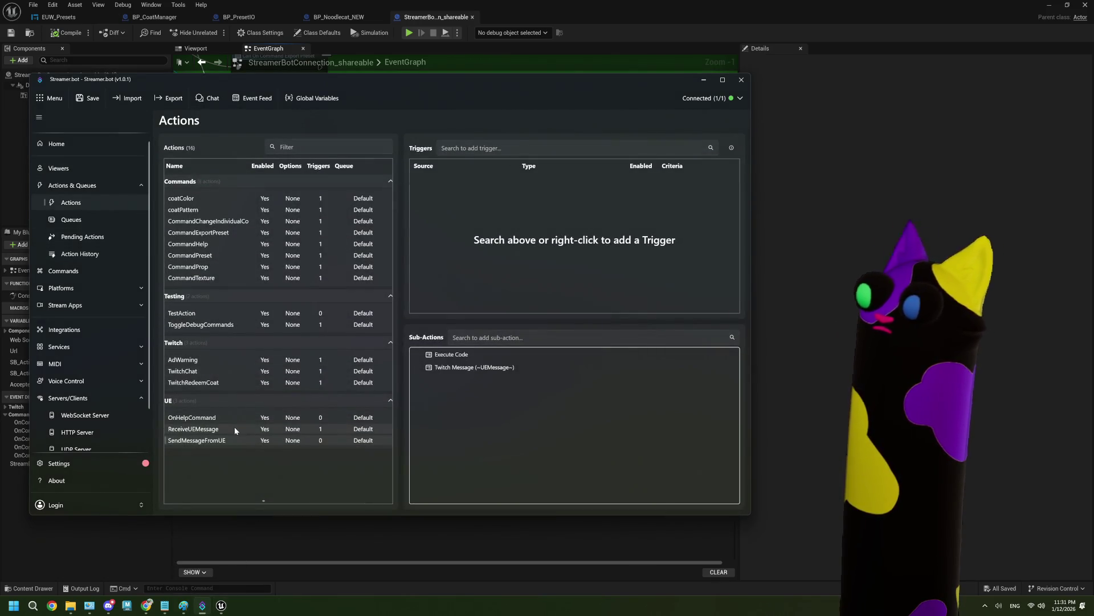
right_click(228, 438)
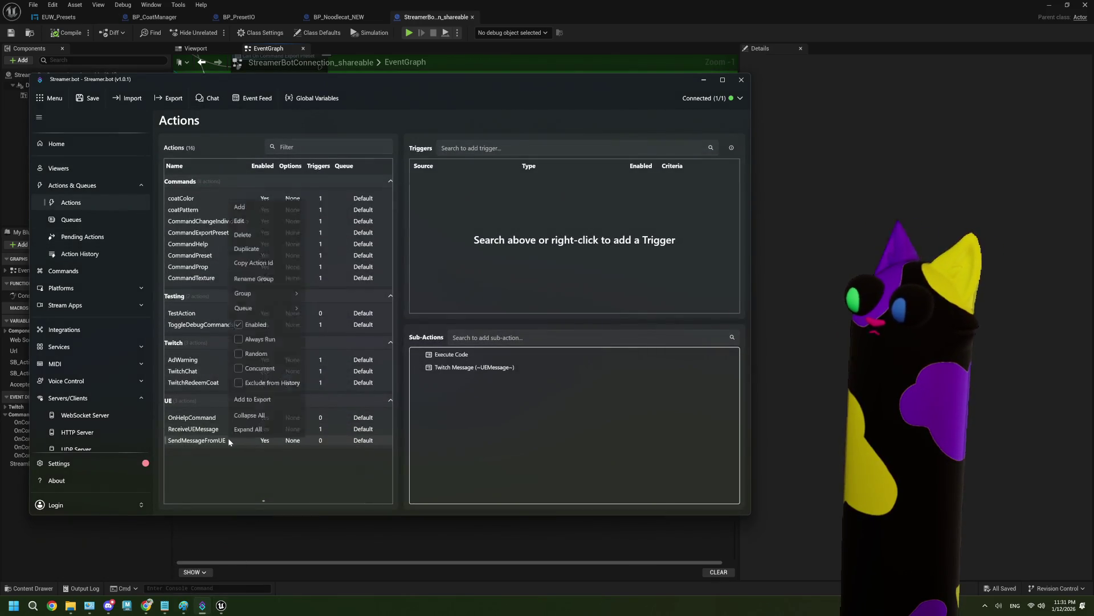
click(240, 222)
click(331, 245)
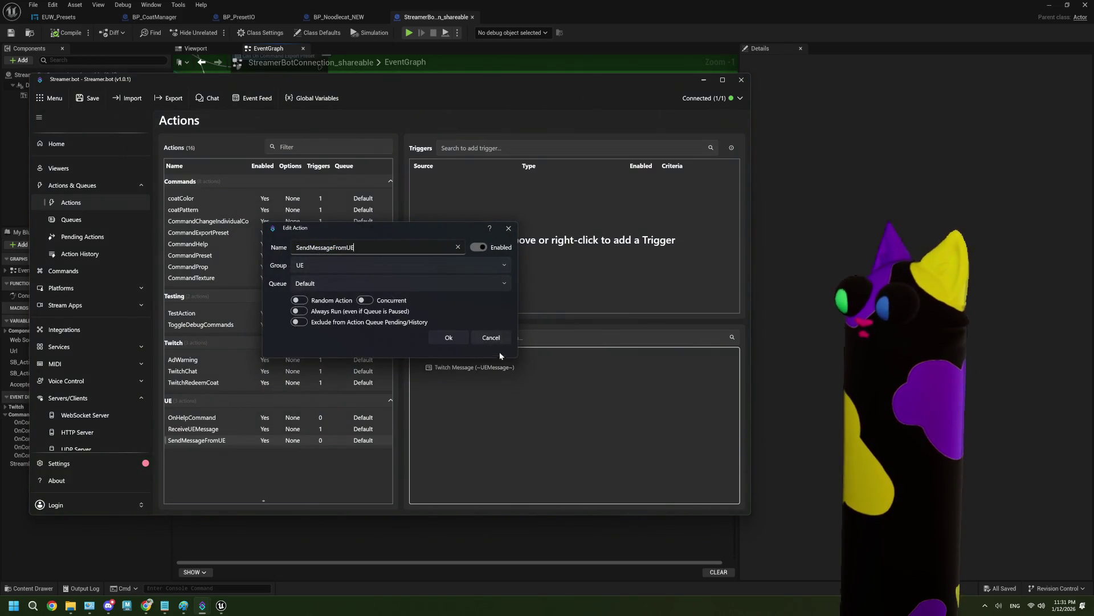
click(448, 338)
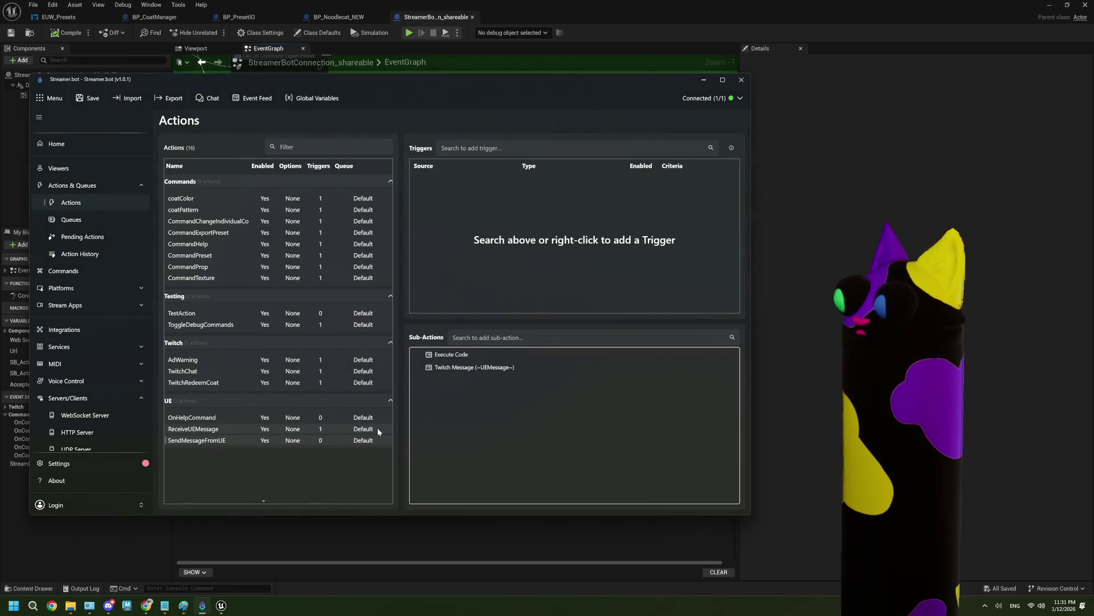
Open and compile the Execute Code C# script, then view OnHelpCommand's sub-actions
double_click(474, 353)
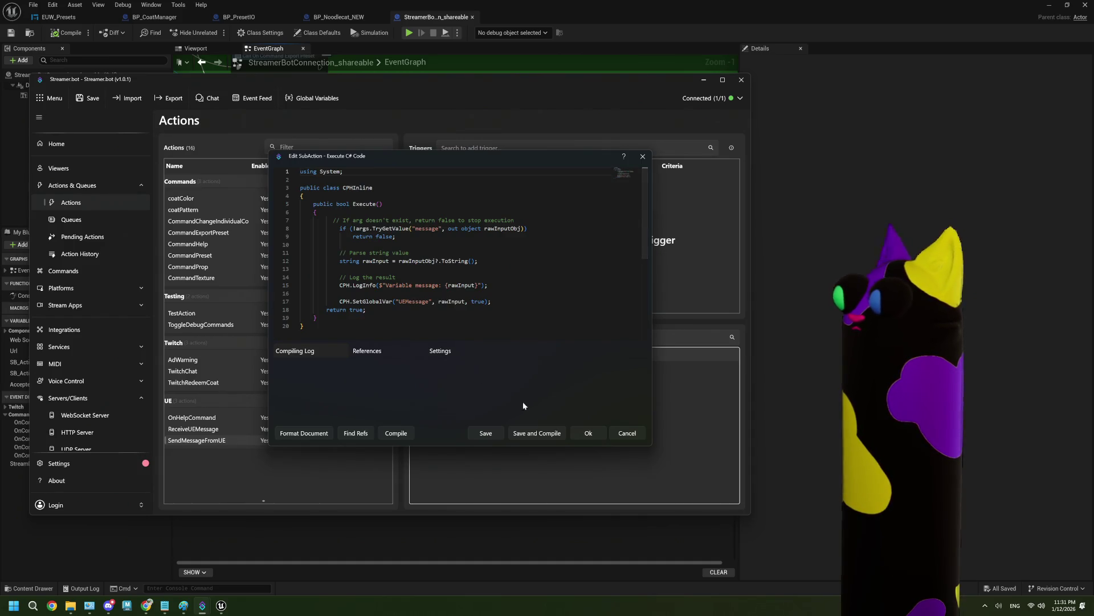
click(541, 433)
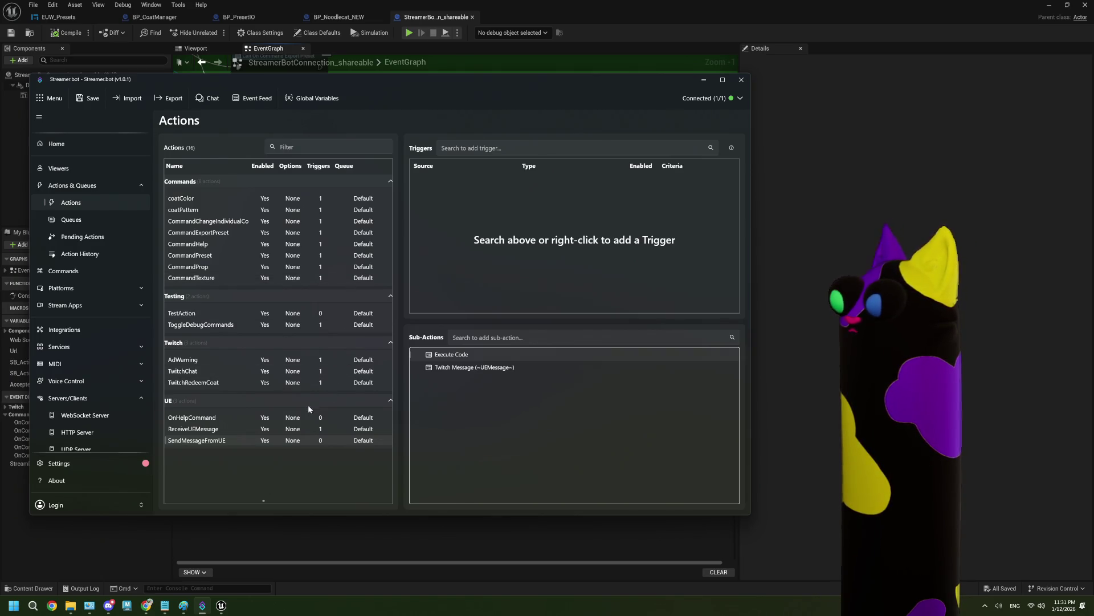
click(233, 419)
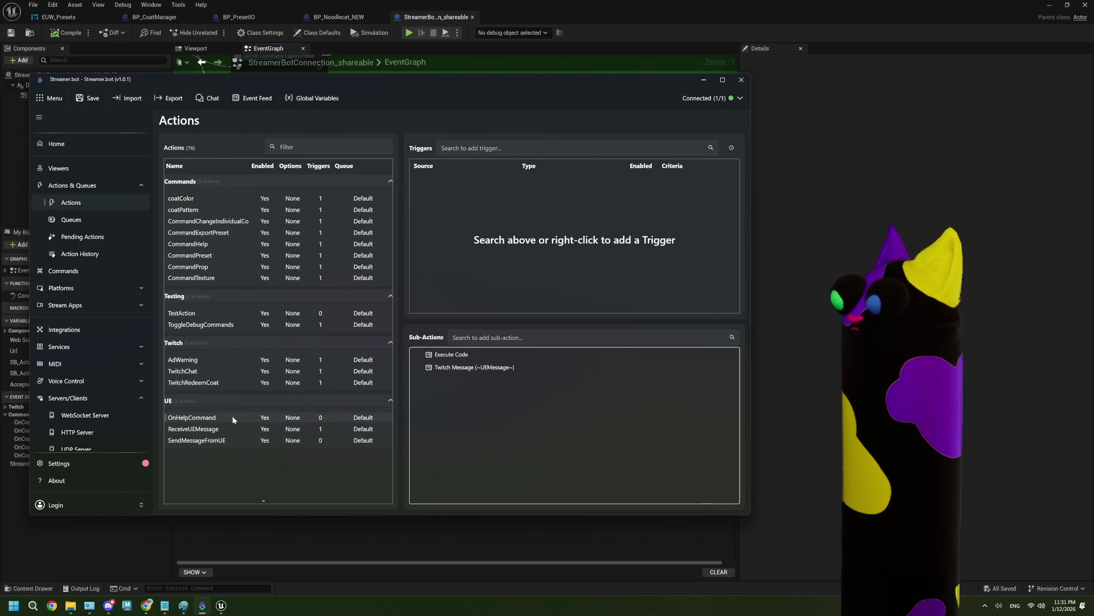
right_click(461, 356)
key(Escape)
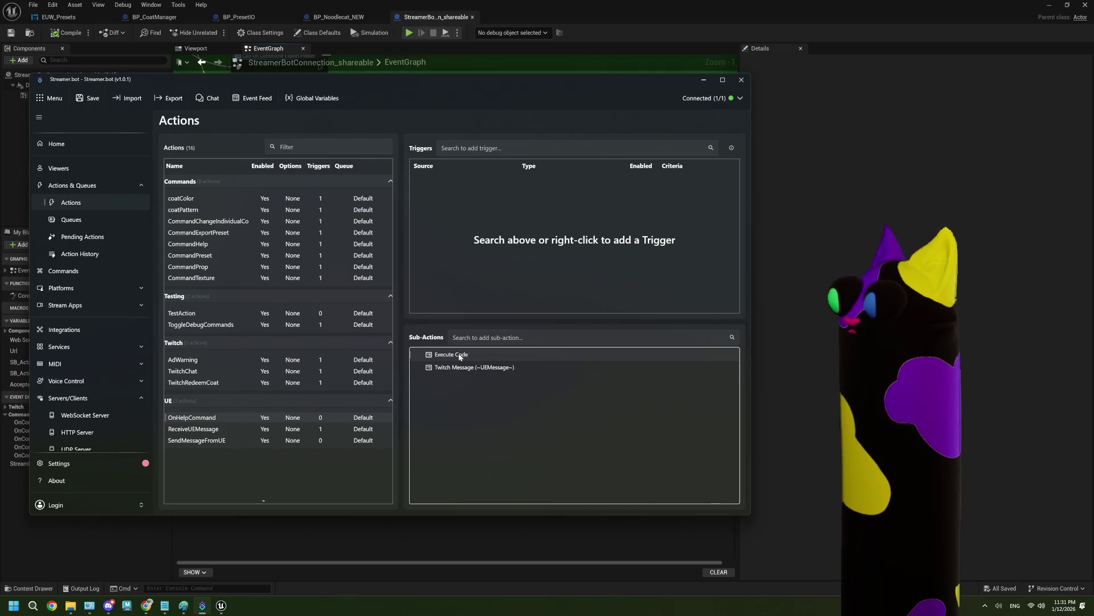
Recompile the Execute Code C# script successfully, close it with Ok, and revisit SendMessageFromUE
double_click(460, 355)
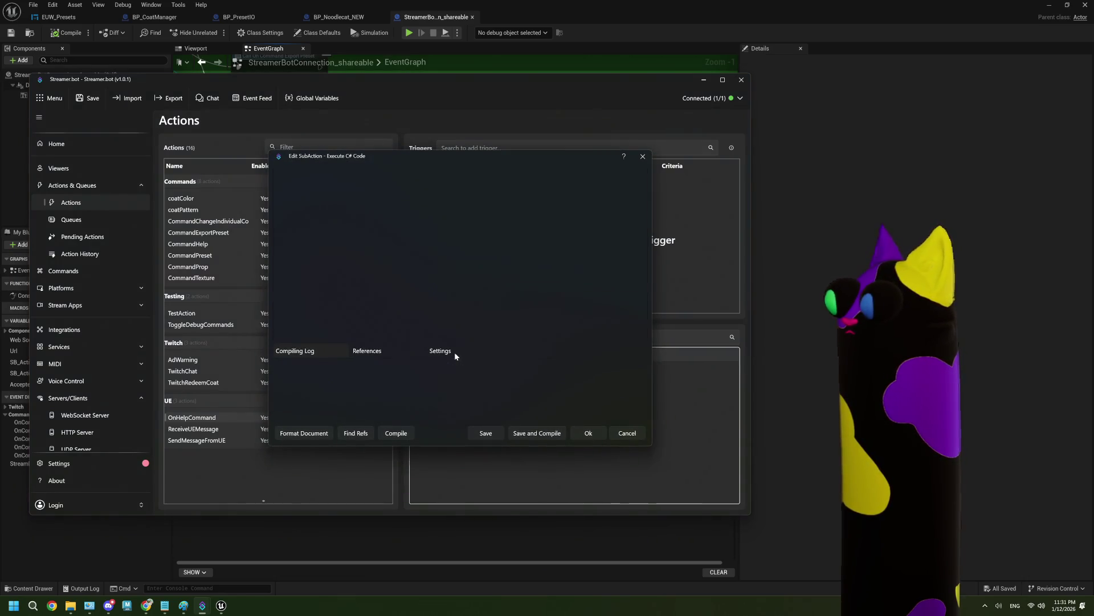
click(548, 436)
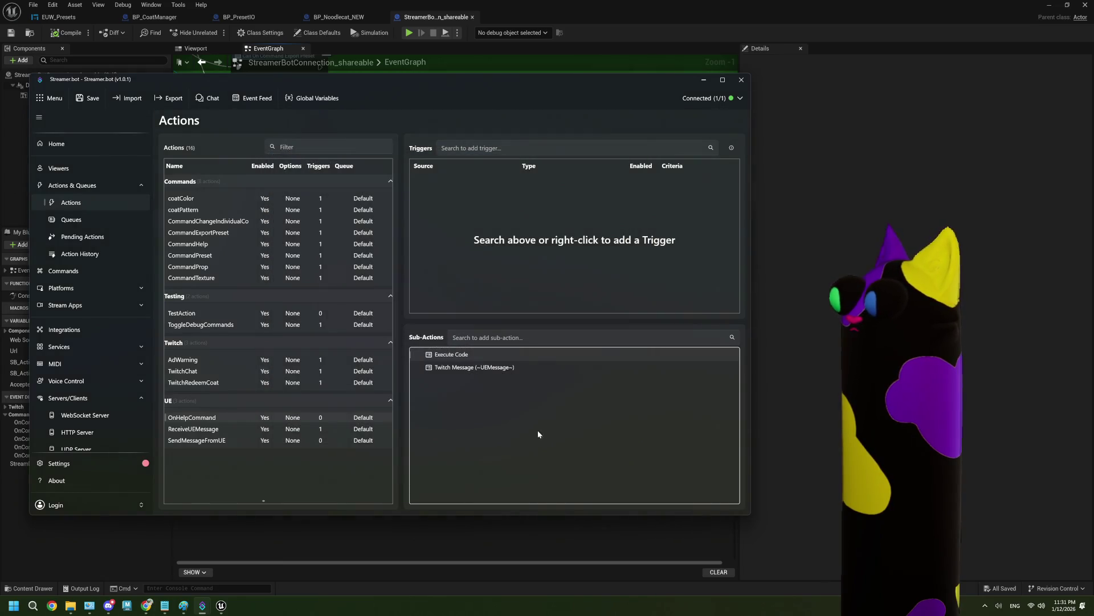
double_click(448, 356)
click(404, 432)
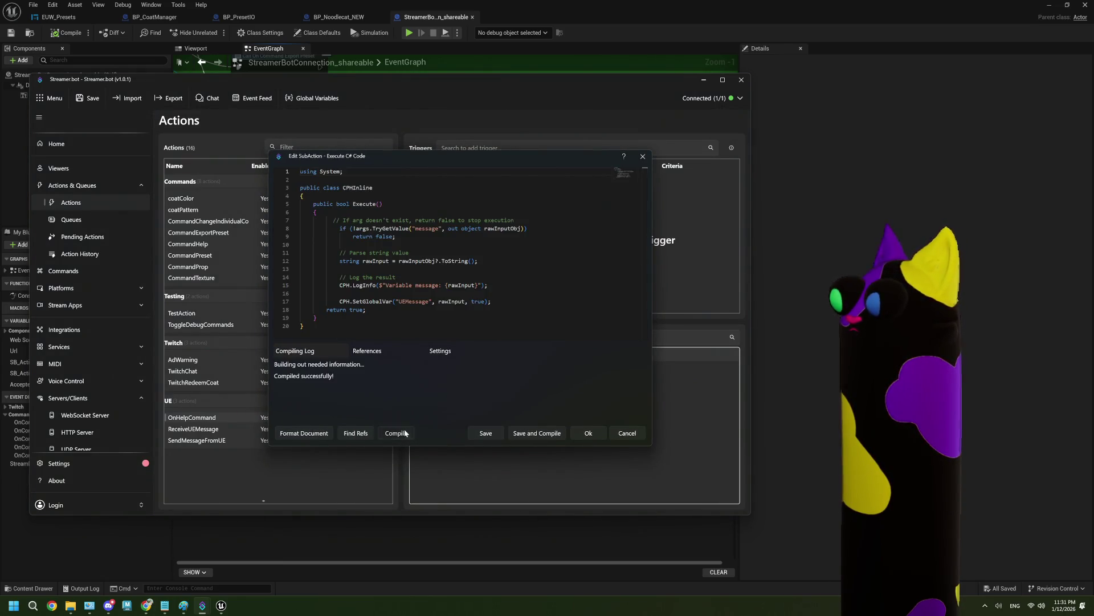
click(593, 434)
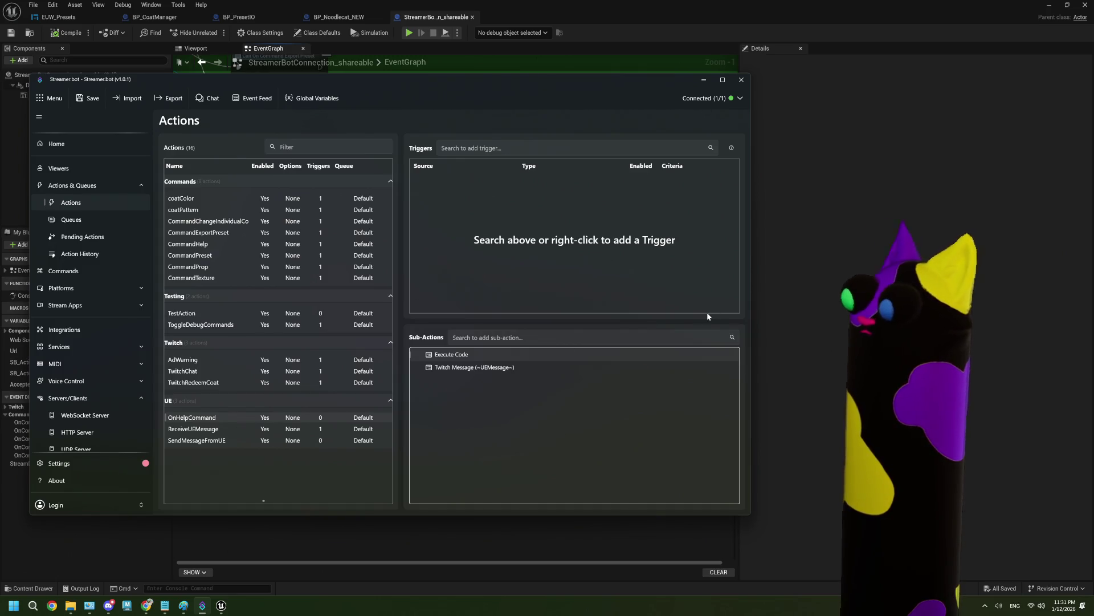
click(196, 440)
click(193, 418)
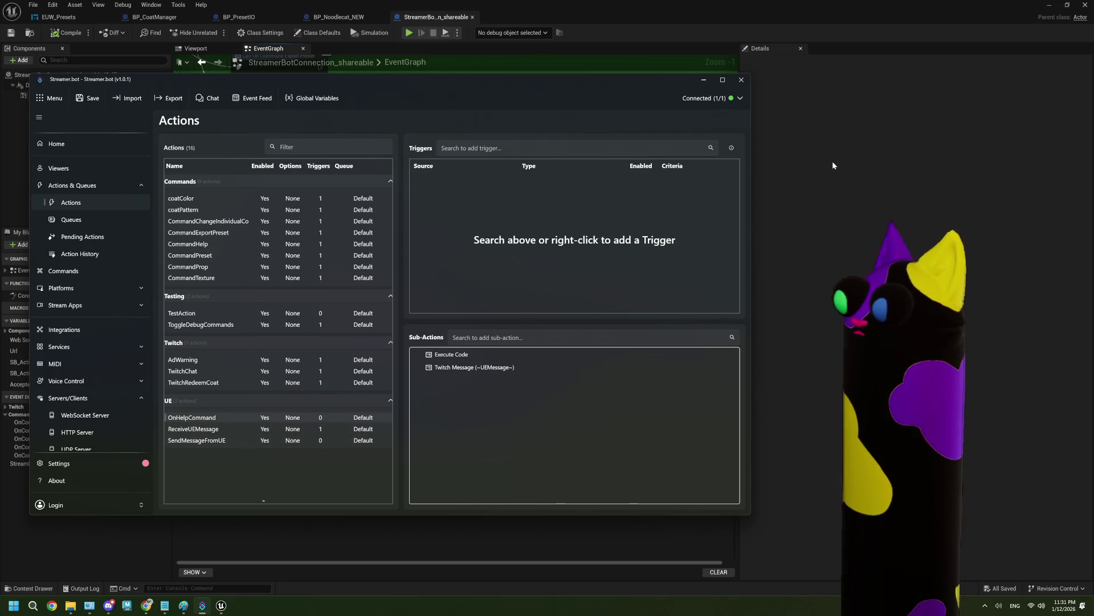
click(354, 440)
click(809, 308)
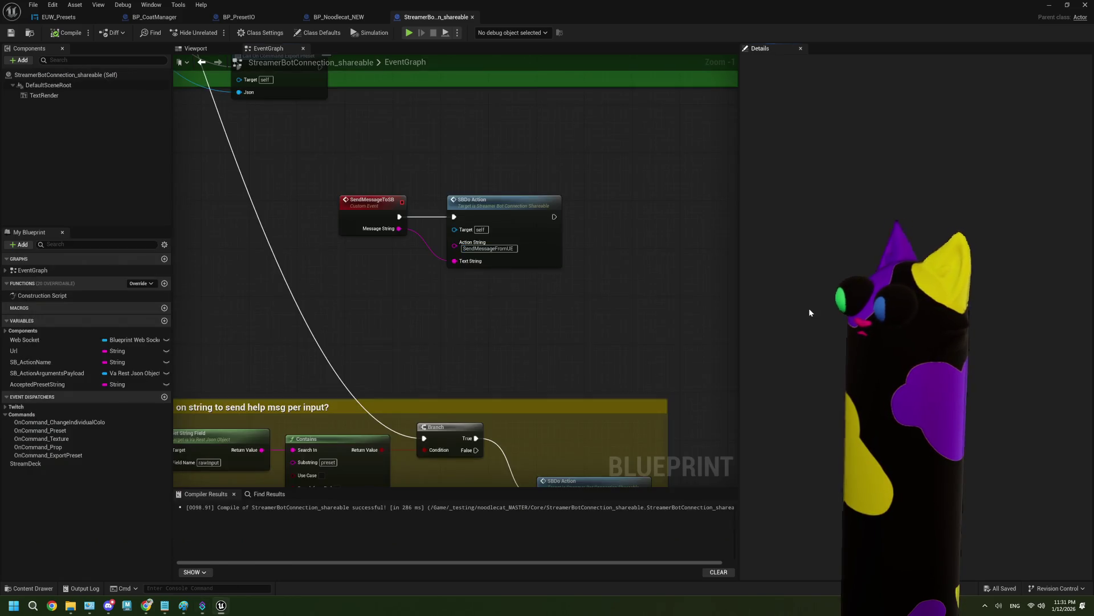
scroll(513, 310, down, 1)
scroll(396, 313, down, 1)
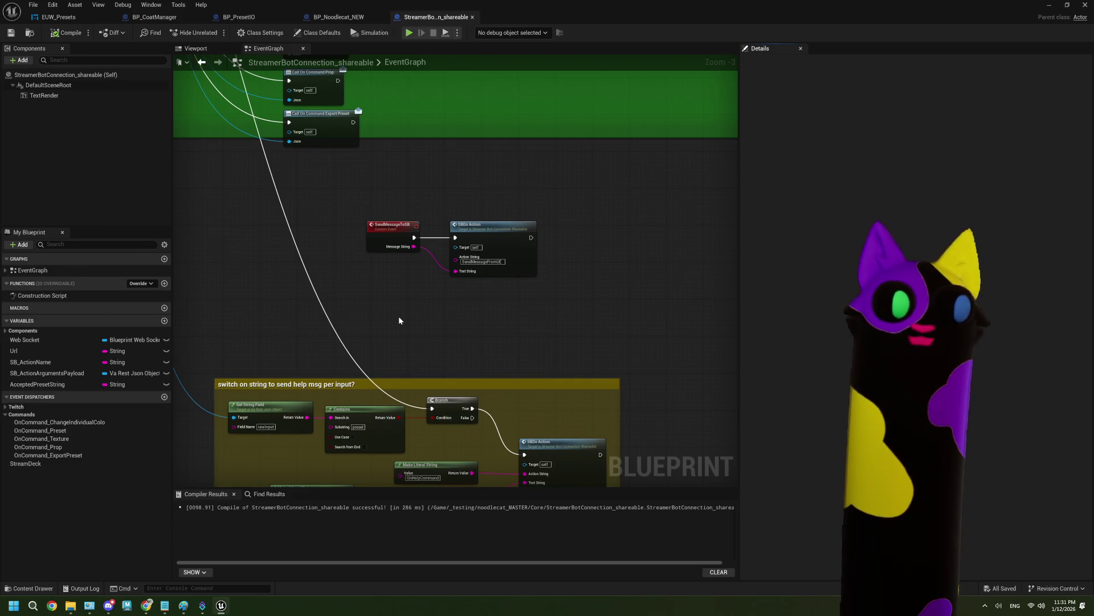
mouse_move(399, 321)
mouse_down()
mouse_move(372, 308)
mouse_move(383, 315)
mouse_up()
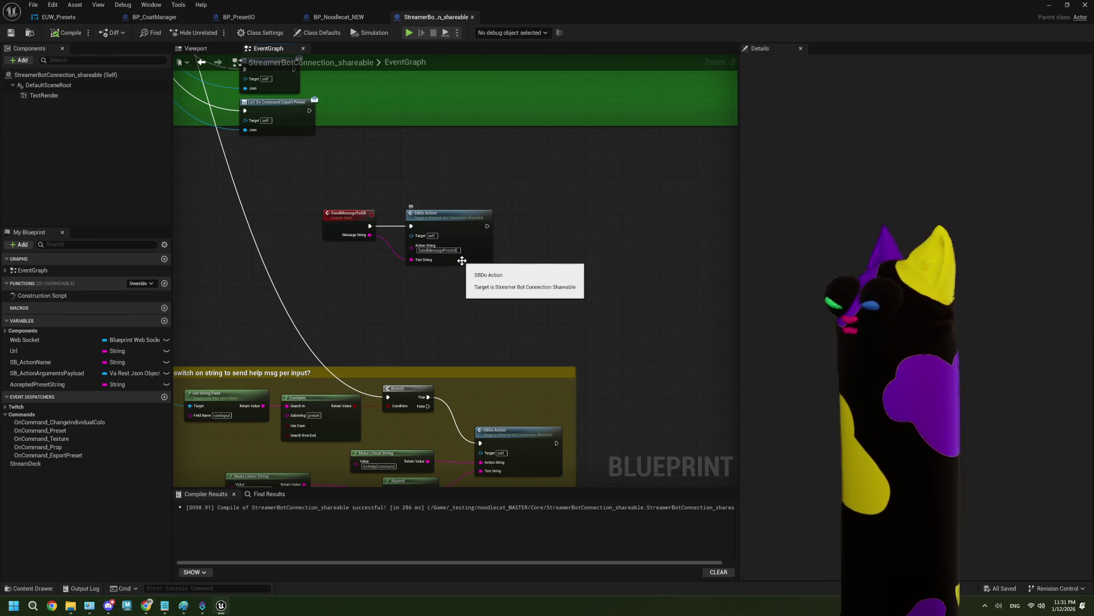
Open the SBDoAction event from the SBDo Action node, zoom in, then switch to Streamer.bot
double_click(460, 258)
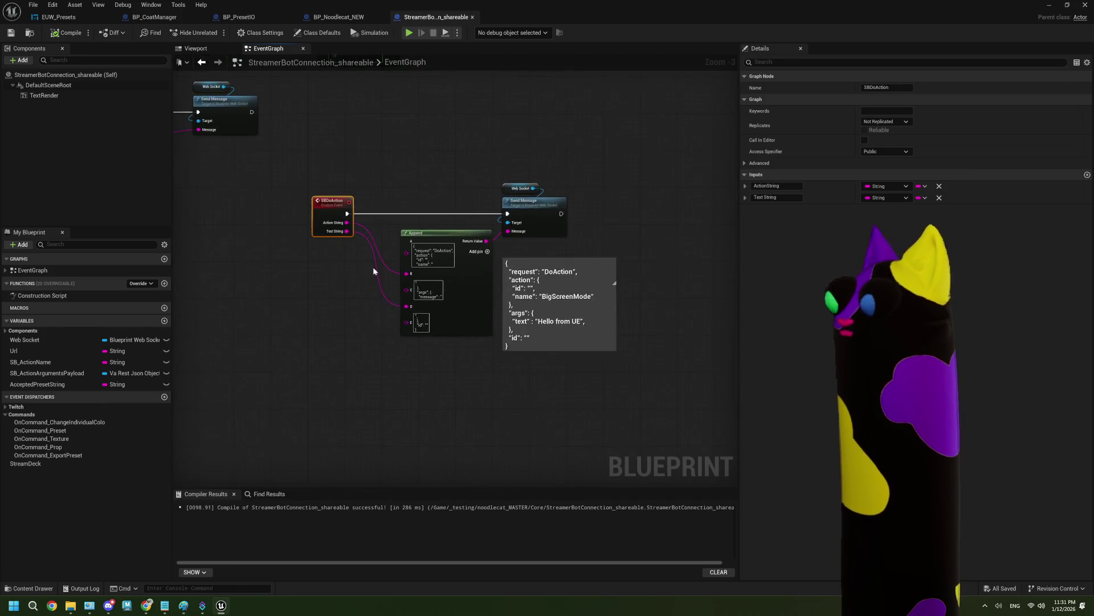
scroll(452, 335, up, 3)
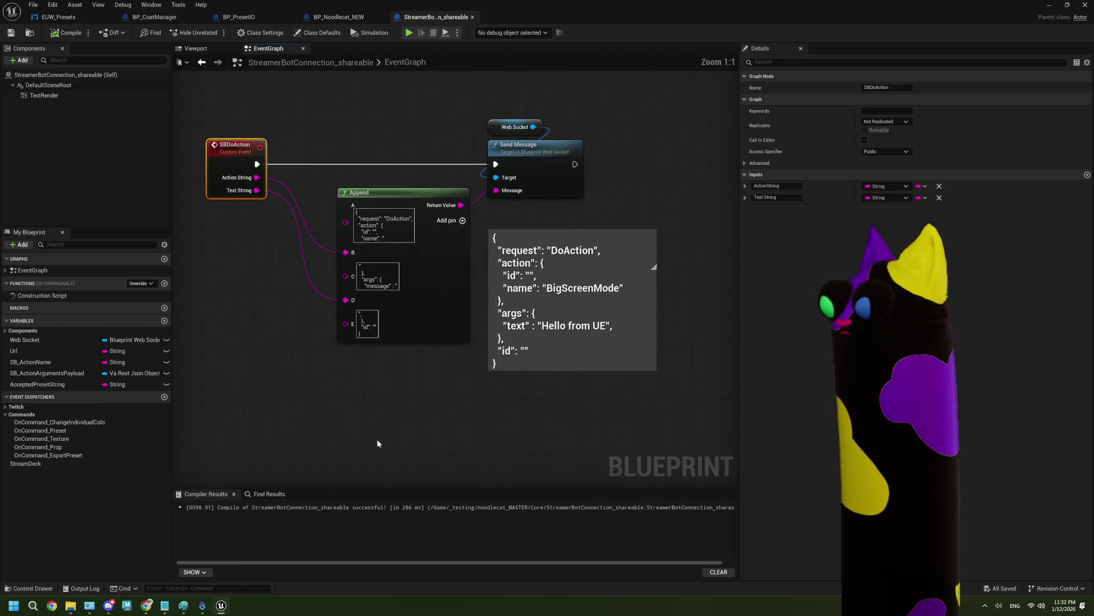
click(202, 605)
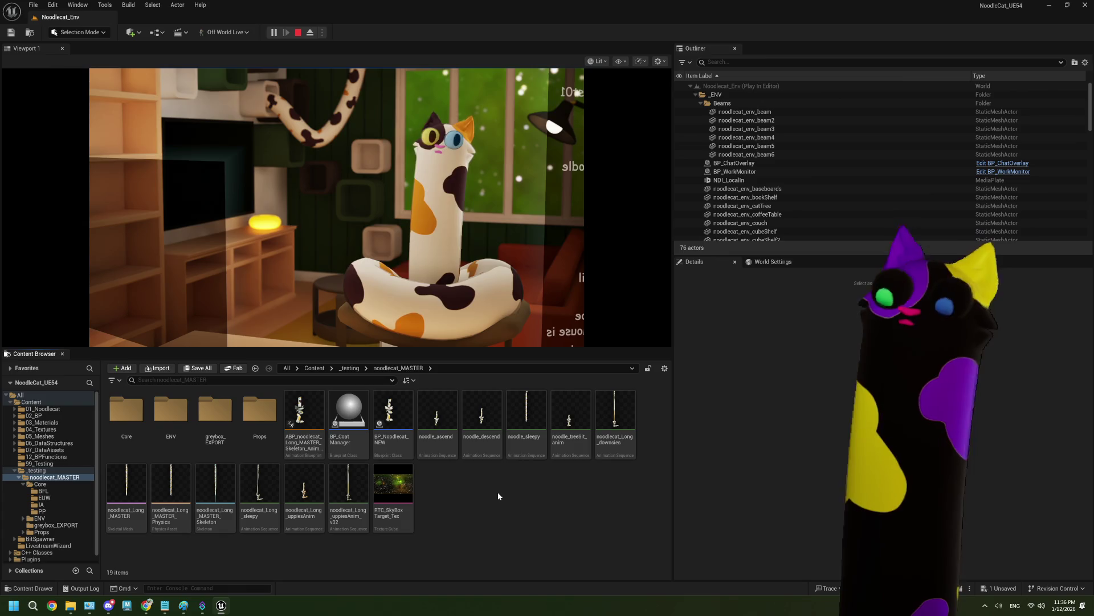
Stop the Noodlecat_Env play session and bring Streamer.bot's Action History to the front
click(300, 33)
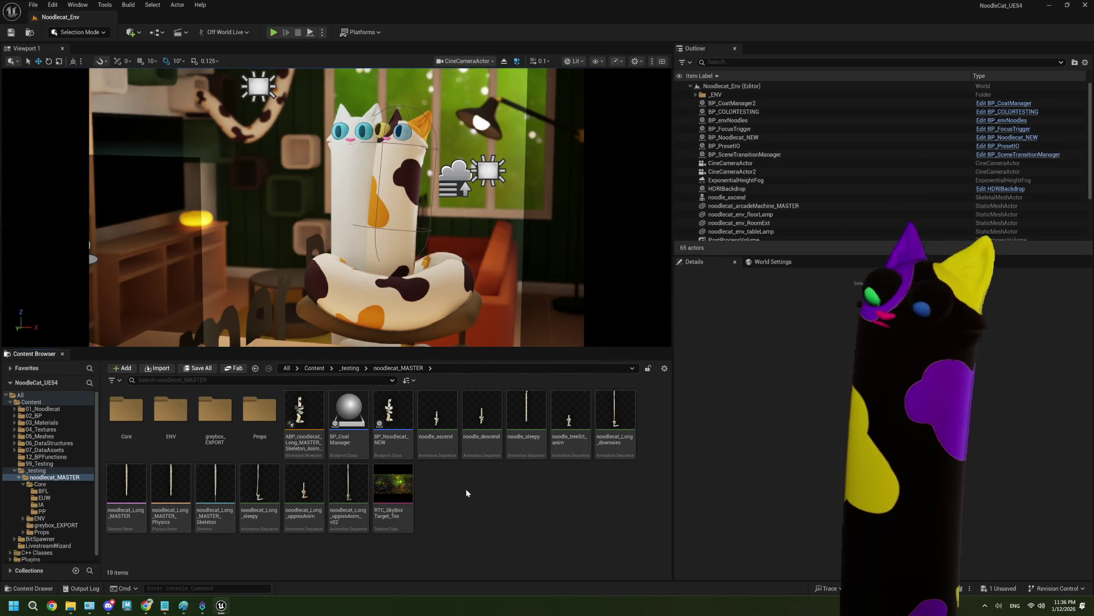
click(203, 608)
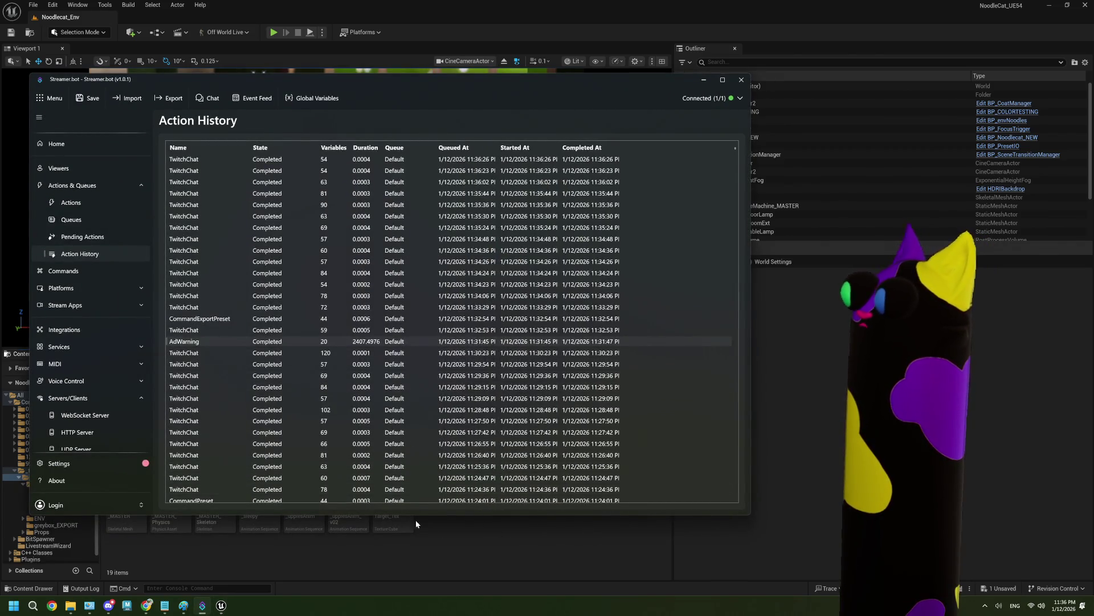
Minimize Streamer.bot after checking the CommandExportPreset run to return to the Unreal level editor
click(505, 542)
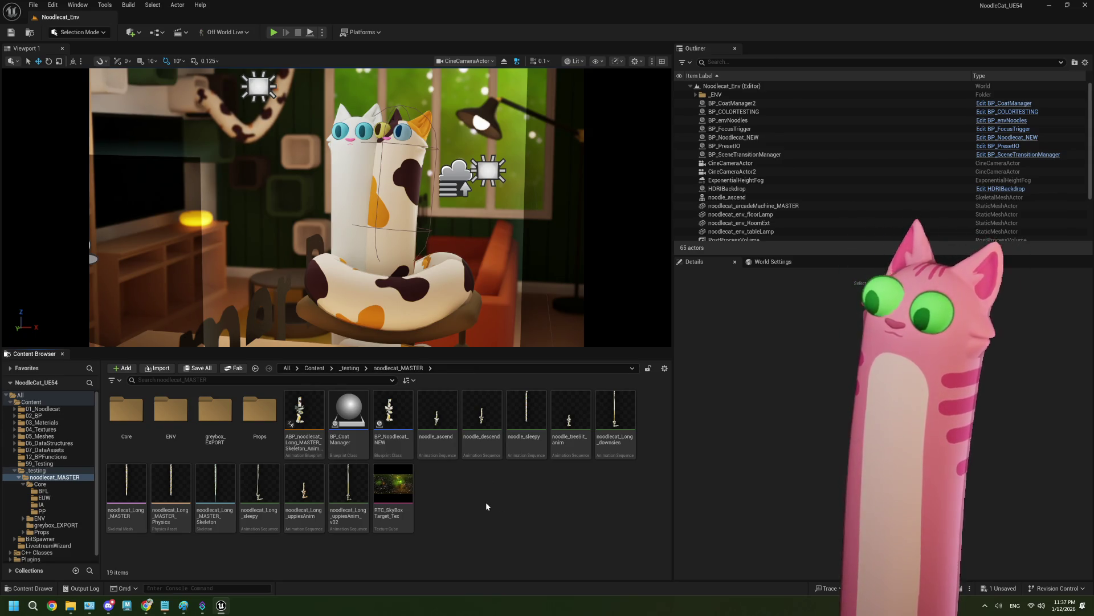
Open BP_CoatManager and look through StreamerBotConnection_shareable, BP_Noodlecat_NEW and BP_PresetIO's Write To File Successful node
double_click(349, 412)
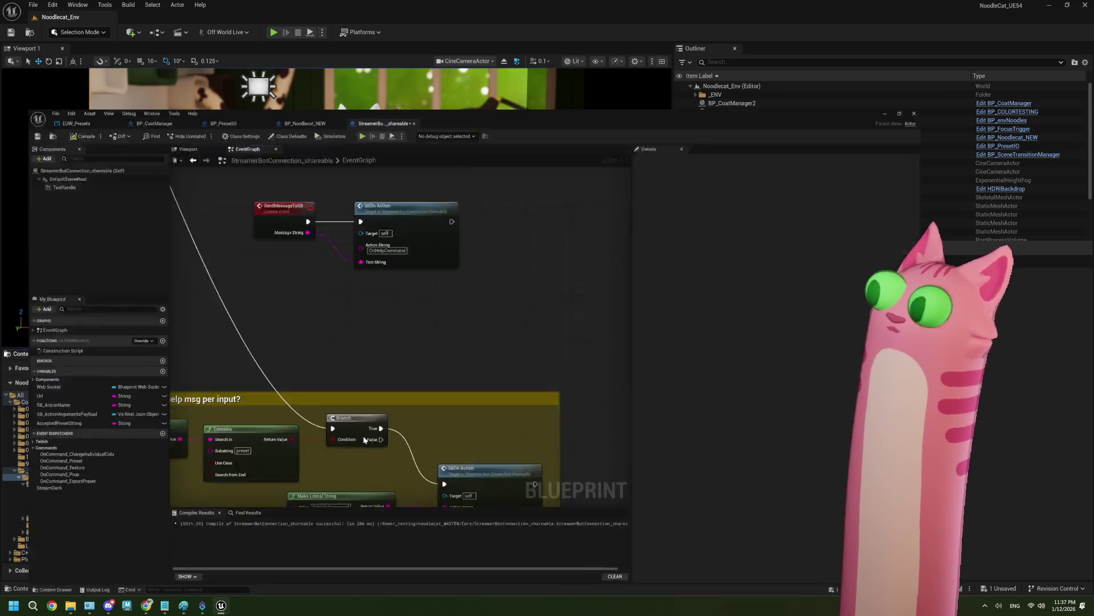
scroll(475, 358, down, 2)
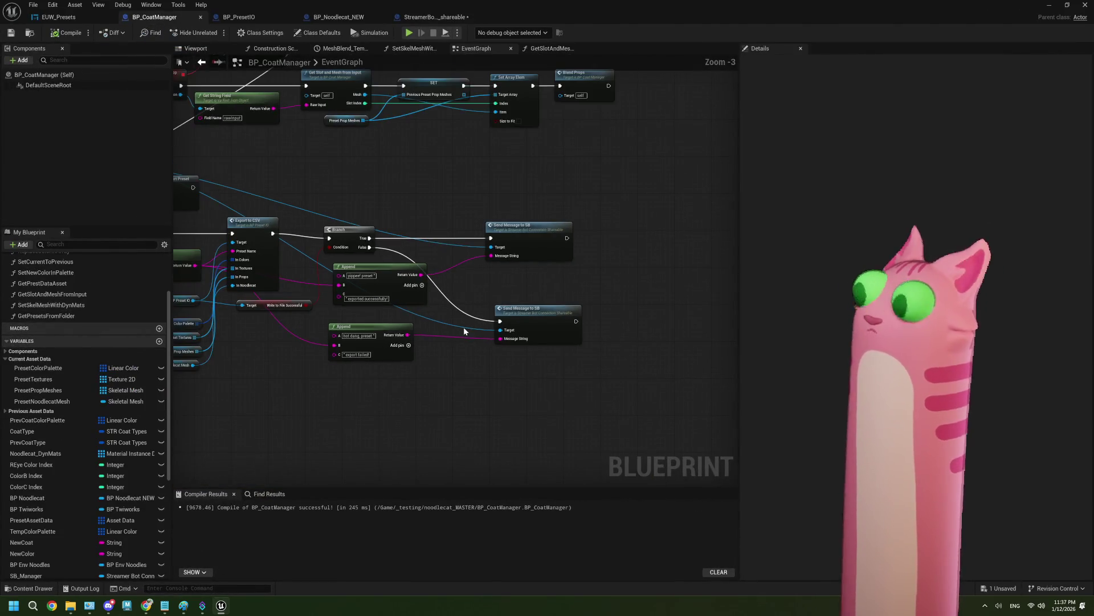
scroll(442, 386, up, 3)
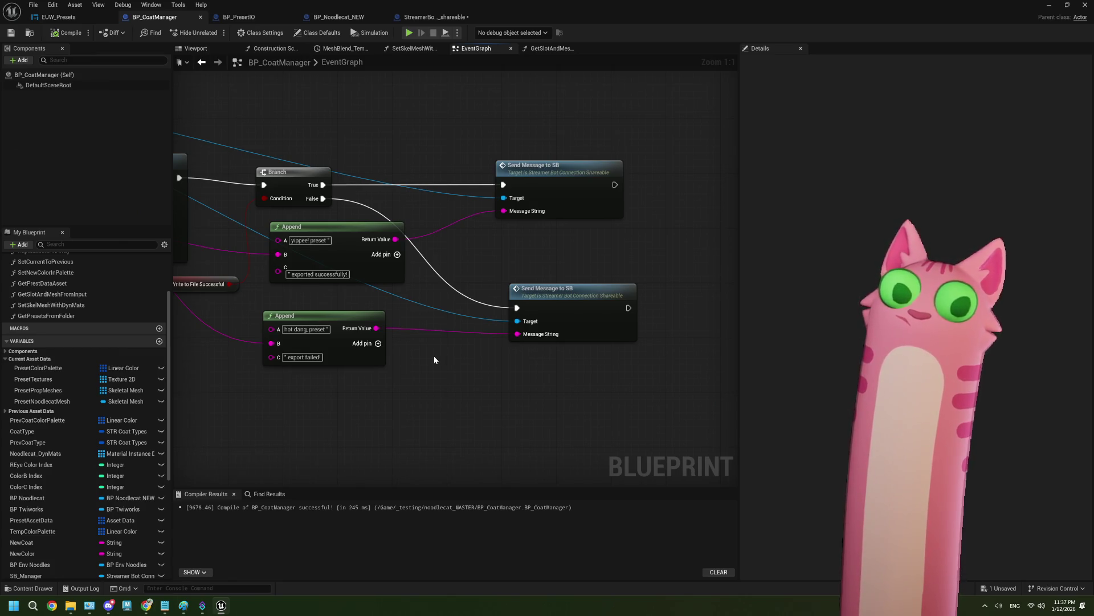
click(408, 18)
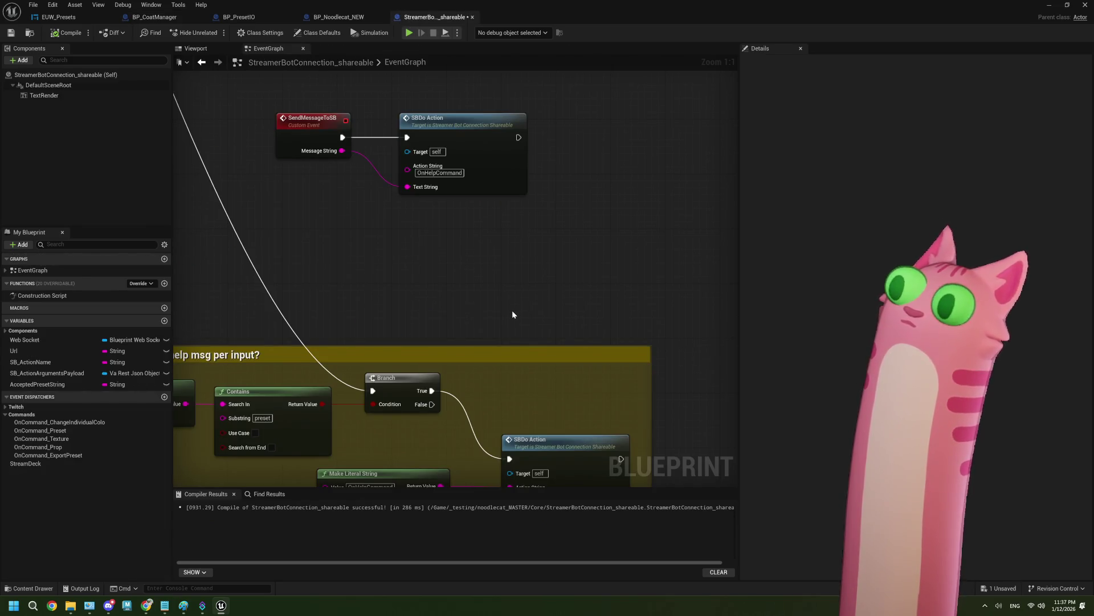
click(353, 17)
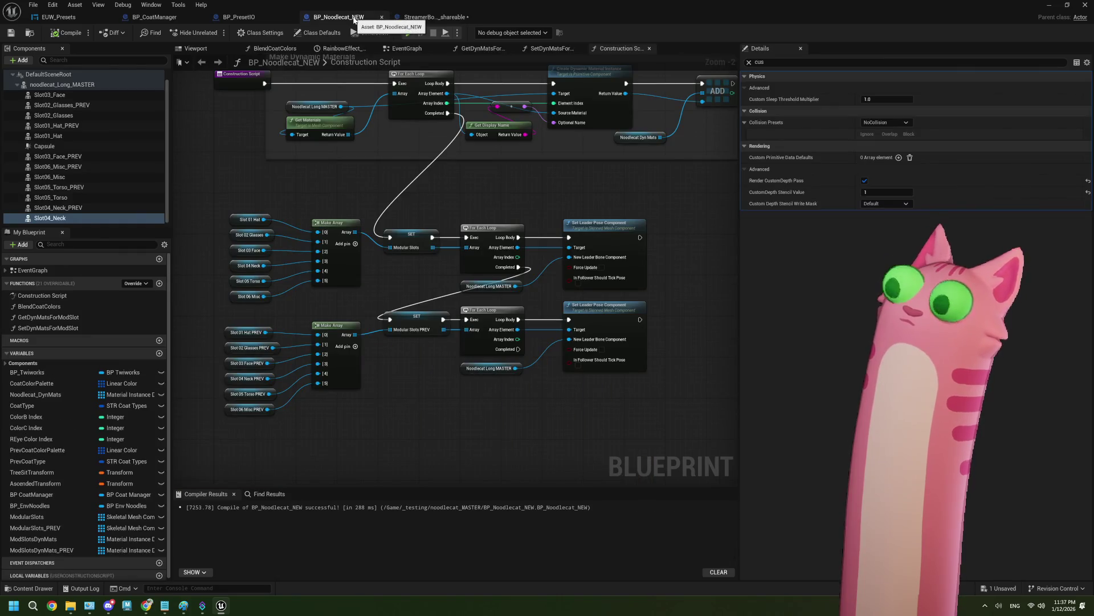
click(225, 16)
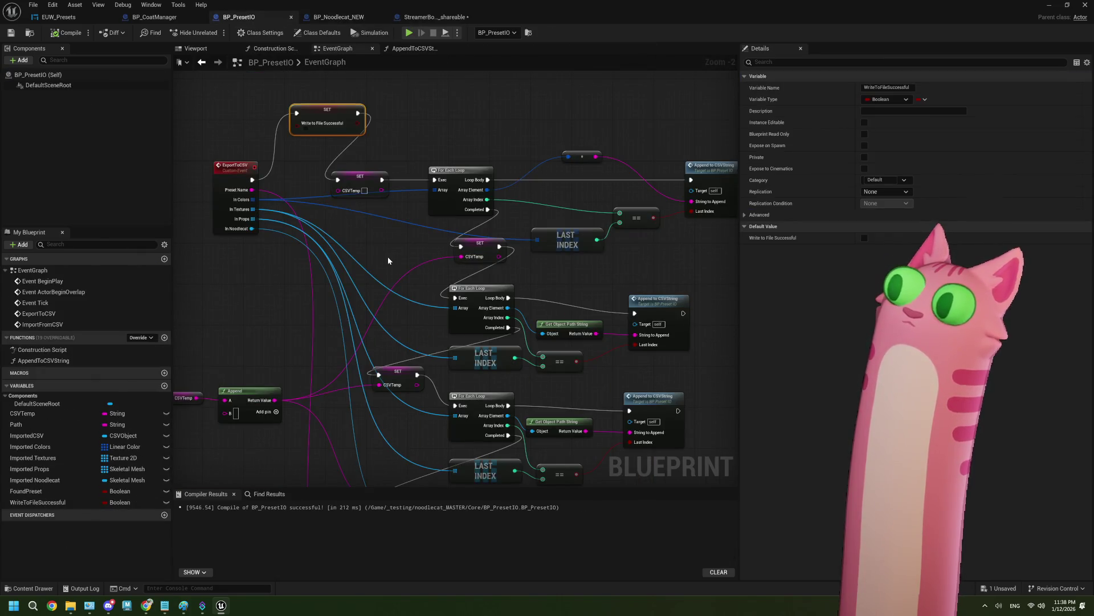
scroll(387, 256, up, 3)
scroll(452, 387, up, 2)
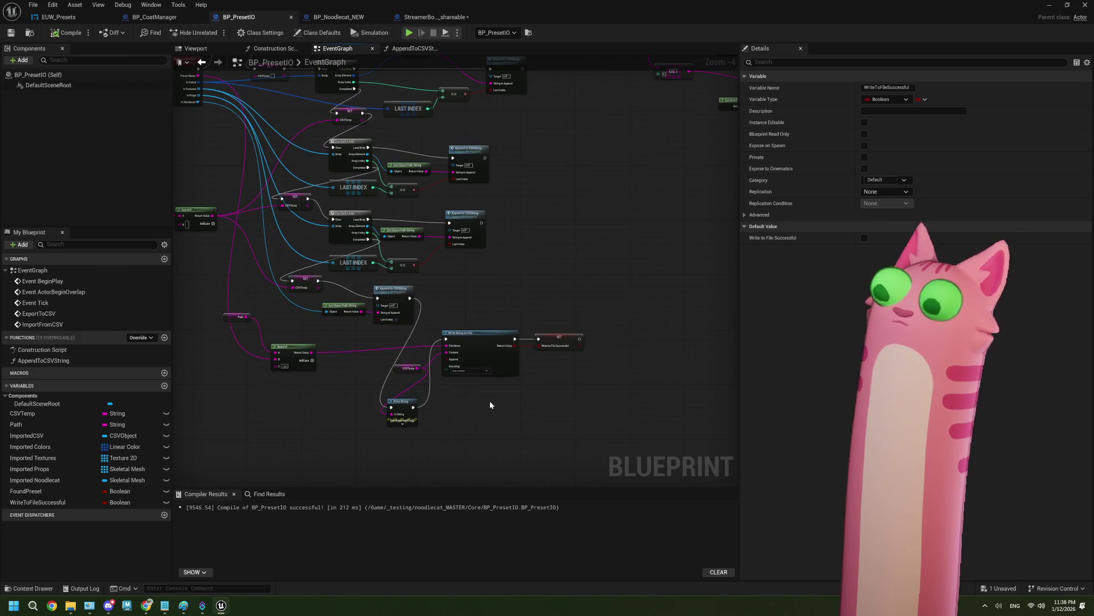
scroll(527, 387, up, 2)
drag(592, 158, 613, 329)
Select and deselect BP_CoatManager's two Send Message to SB nodes, then minimize the Blueprint editor
click(154, 17)
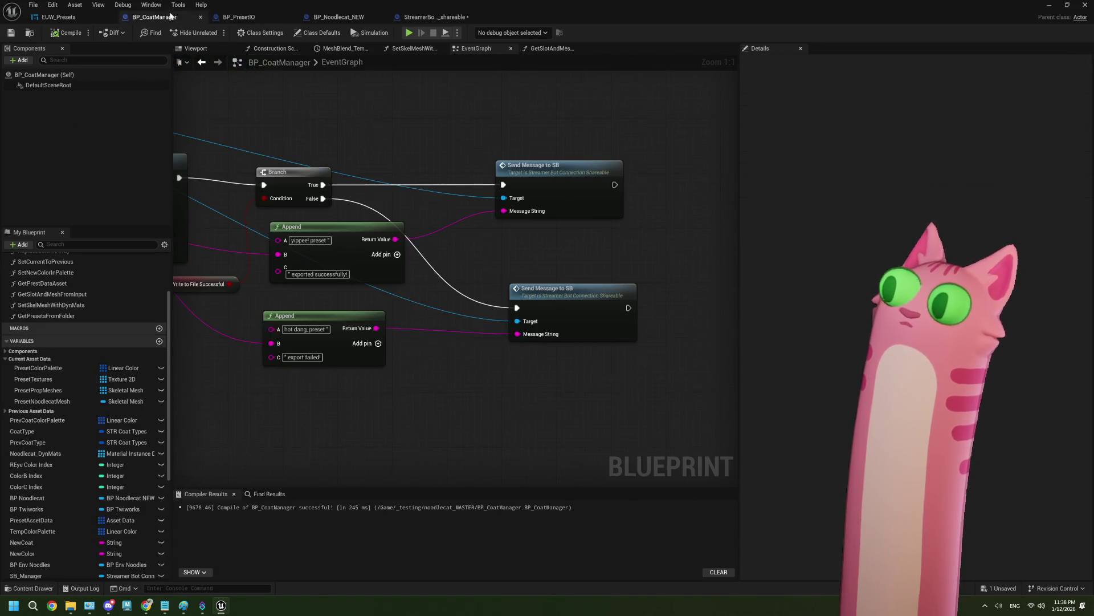
mouse_move(533, 89)
mouse_down()
mouse_move(554, 371)
mouse_move(589, 386)
mouse_up()
click(588, 383)
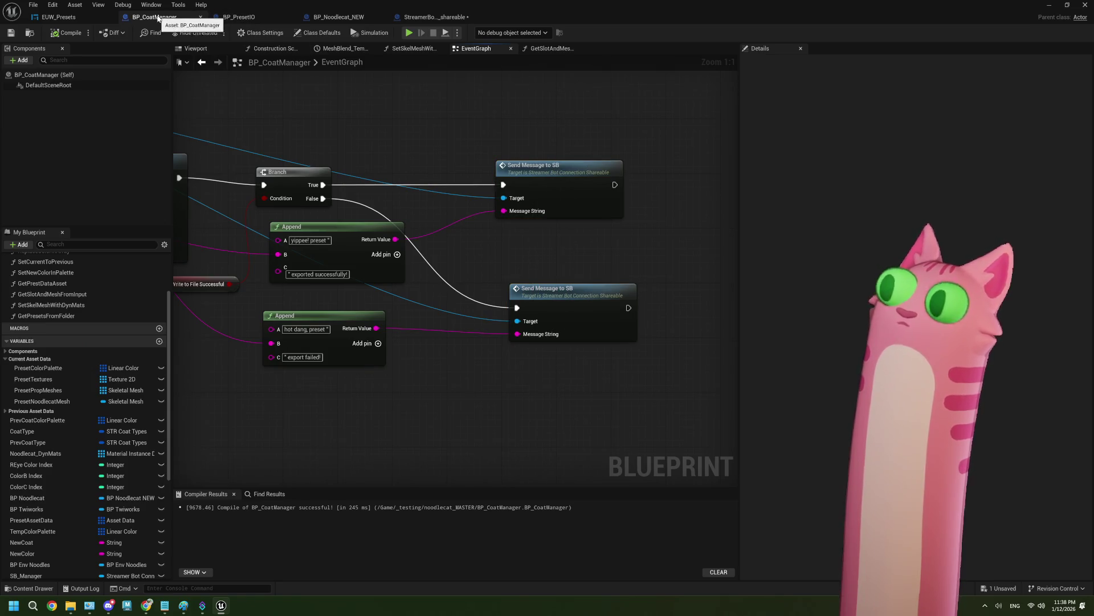
click(1051, 4)
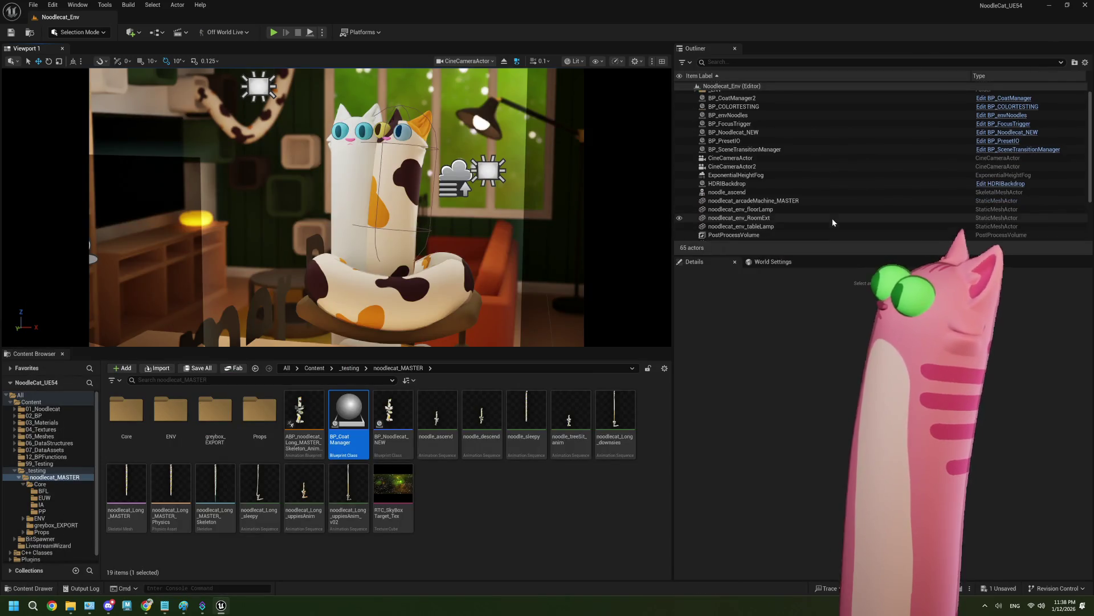
Select the StreamerBotConnection_shareable actor, then open BP_CoatManager's EventGraph from the Content Browser
scroll(833, 222, up, 2)
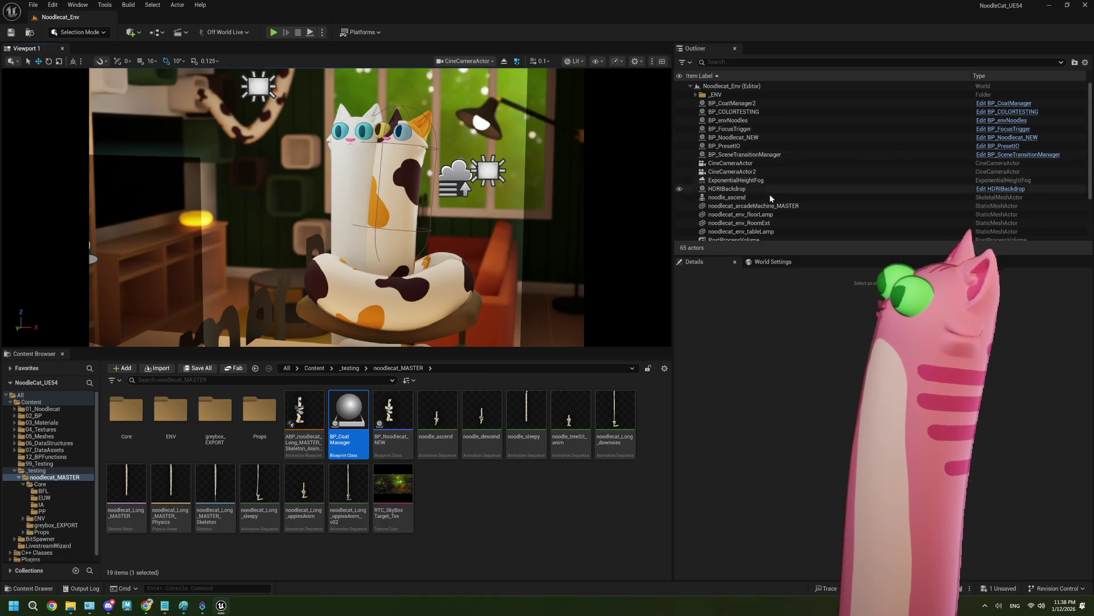
scroll(769, 194, down, 5)
click(767, 237)
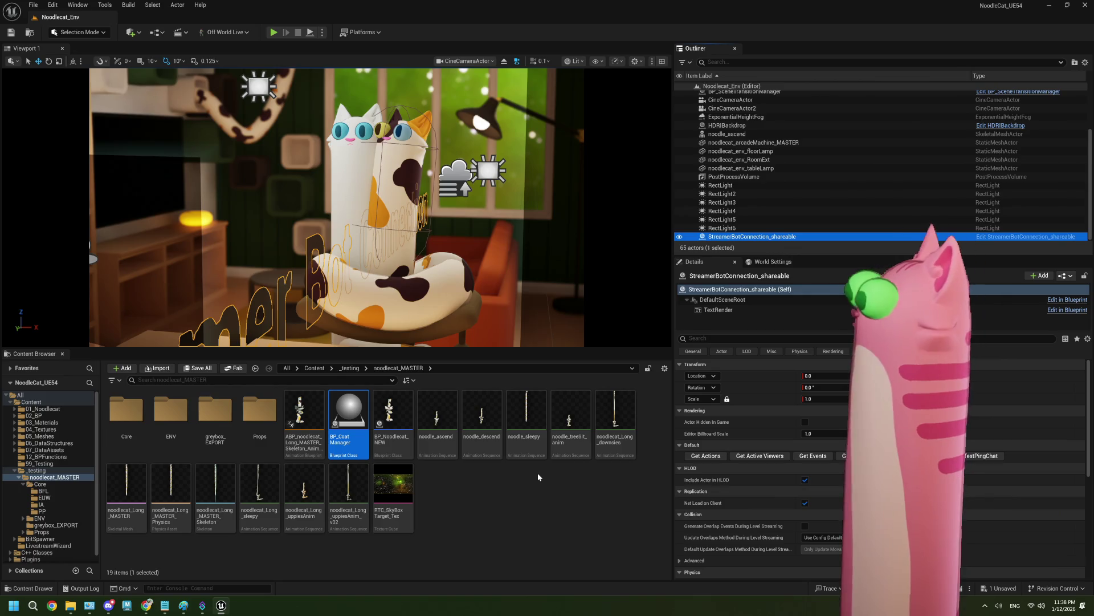
click(338, 420)
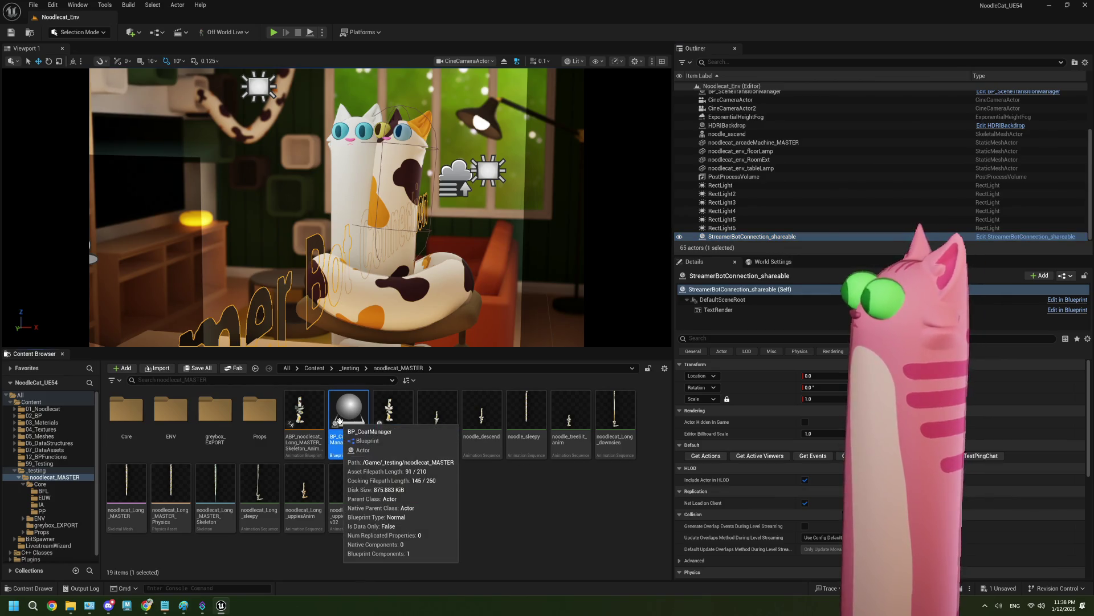
double_click(356, 419)
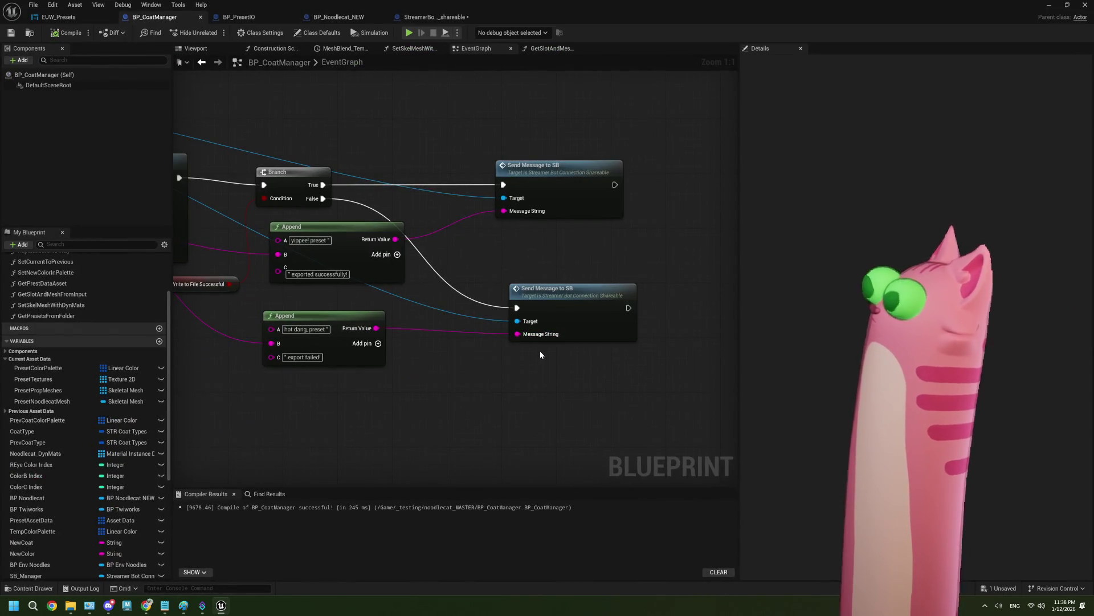
Drag a wire from OnCommand_ExportPreset_Event, save BP_CoatManager, and switch back to the Noodlecat_Env level
scroll(539, 350, down, 3)
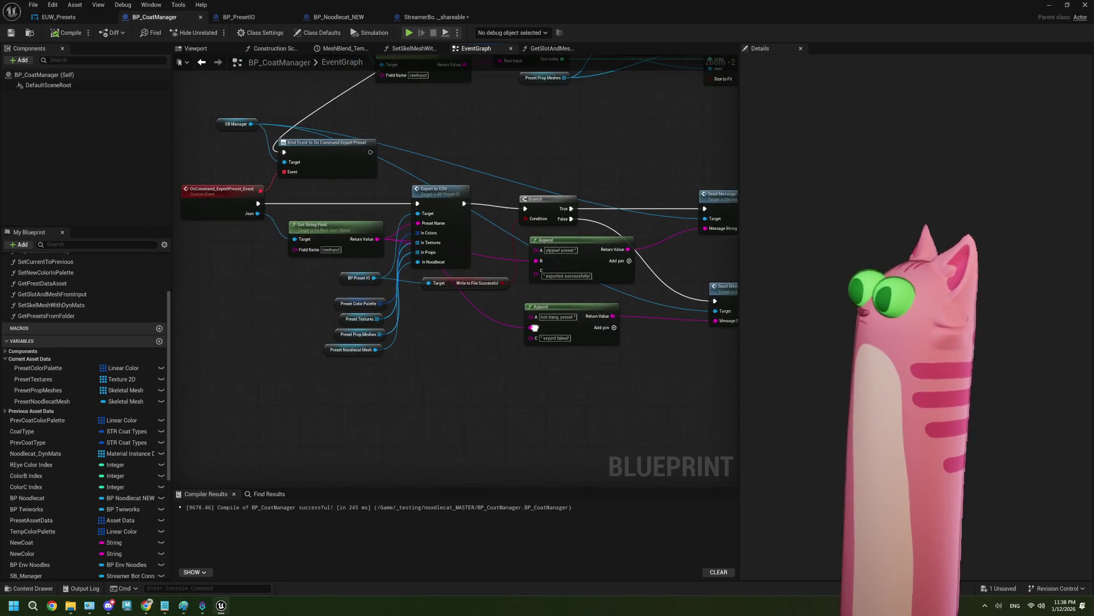
mouse_move(268, 204)
mouse_down()
mouse_move(486, 166)
mouse_move(654, 166)
mouse_move(681, 207)
mouse_move(623, 211)
mouse_up()
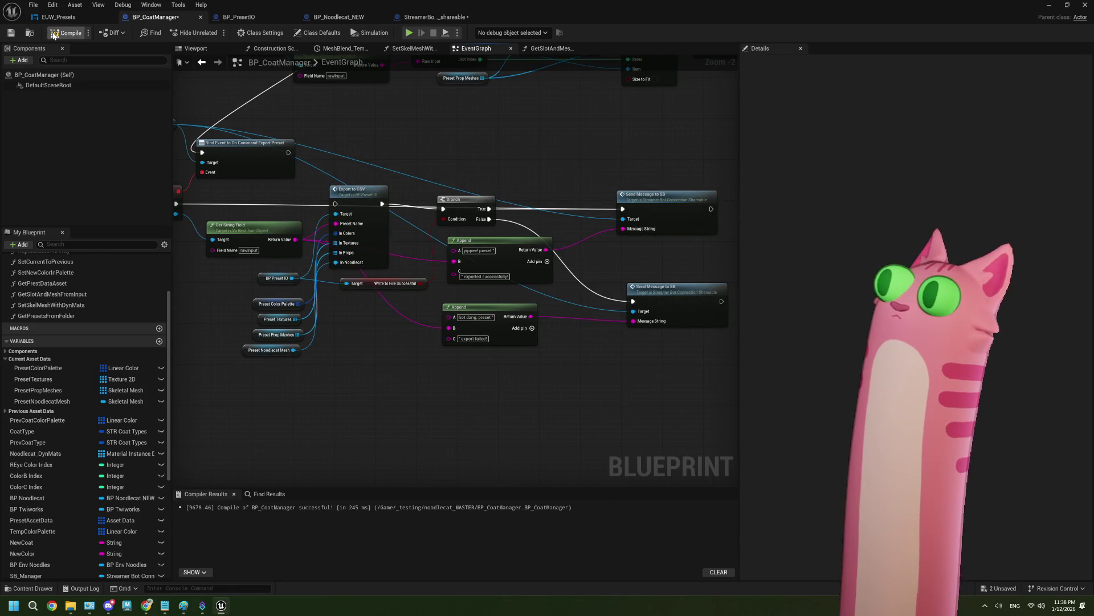
click(12, 32)
key(alt+Tab)
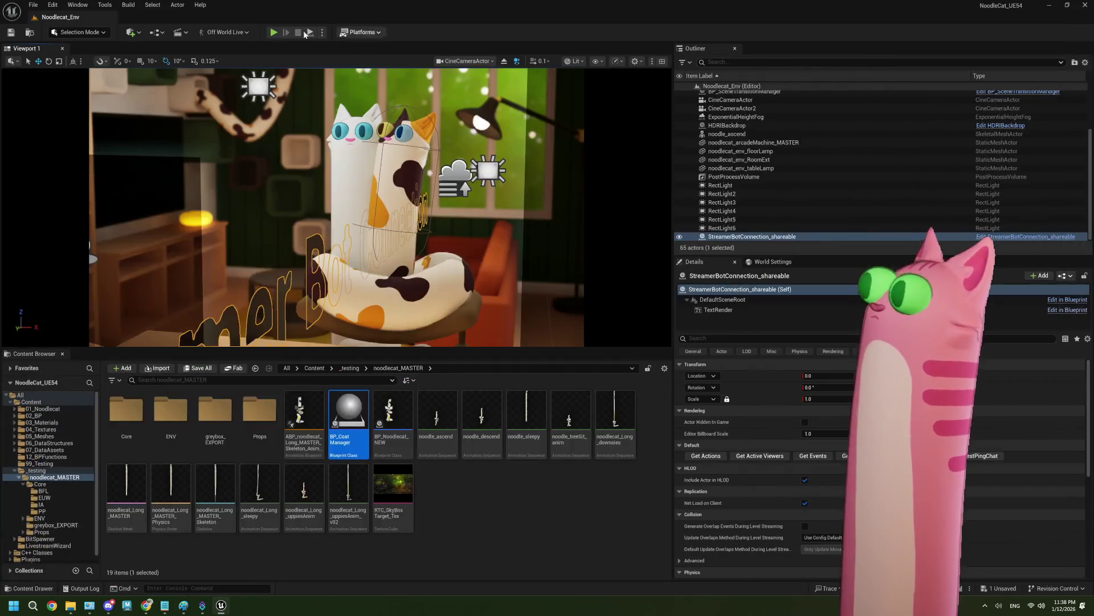
Play Noodlecat_Env in the editor and confirm Streamer.bot logged completed CommandPreset runs at 11:39:02
click(273, 33)
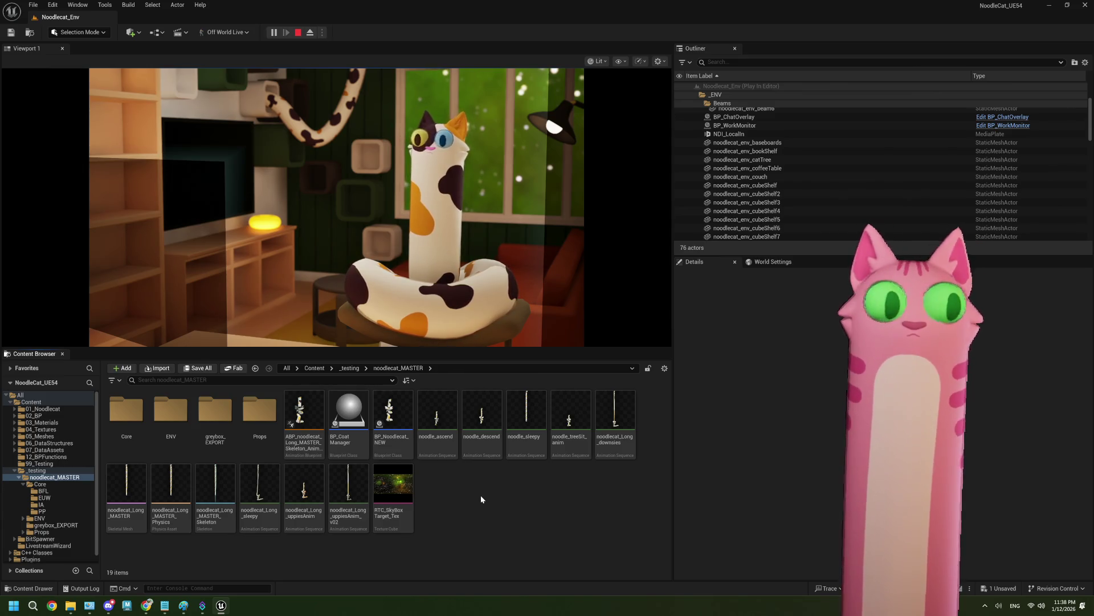
click(202, 606)
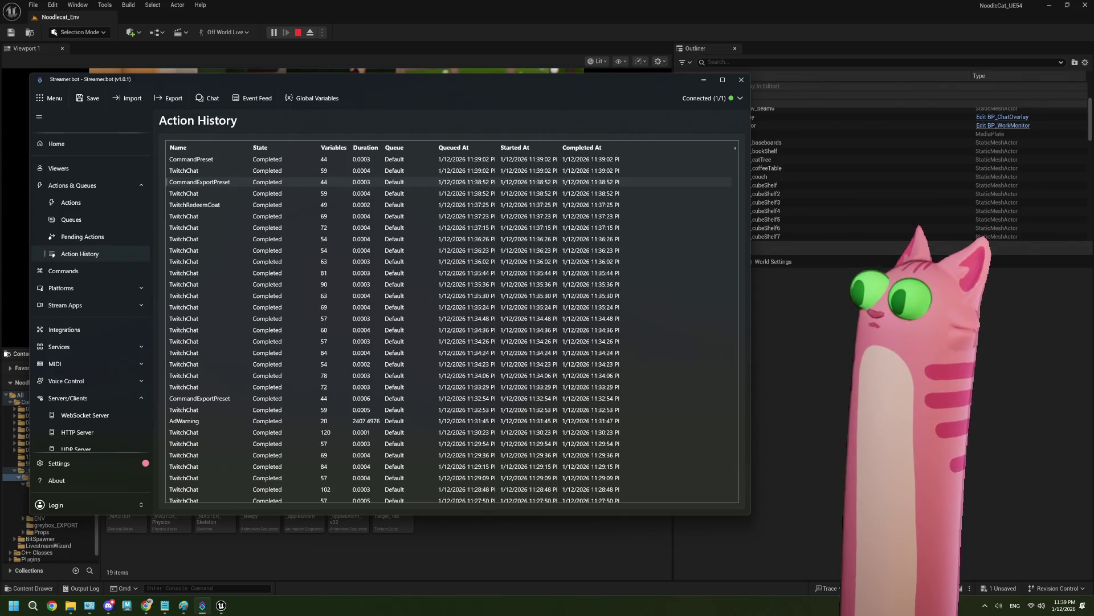
click(289, 37)
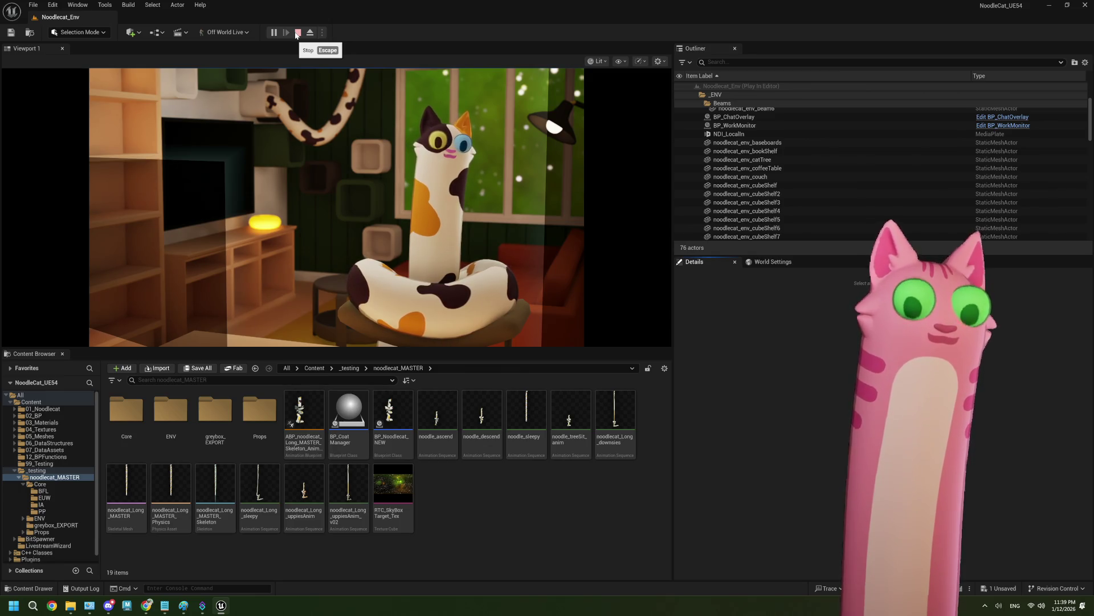
Stop play, connect OnCommand_ExportPreset's exec pin to Export to CSV in BP_CoatManager, and save
click(297, 32)
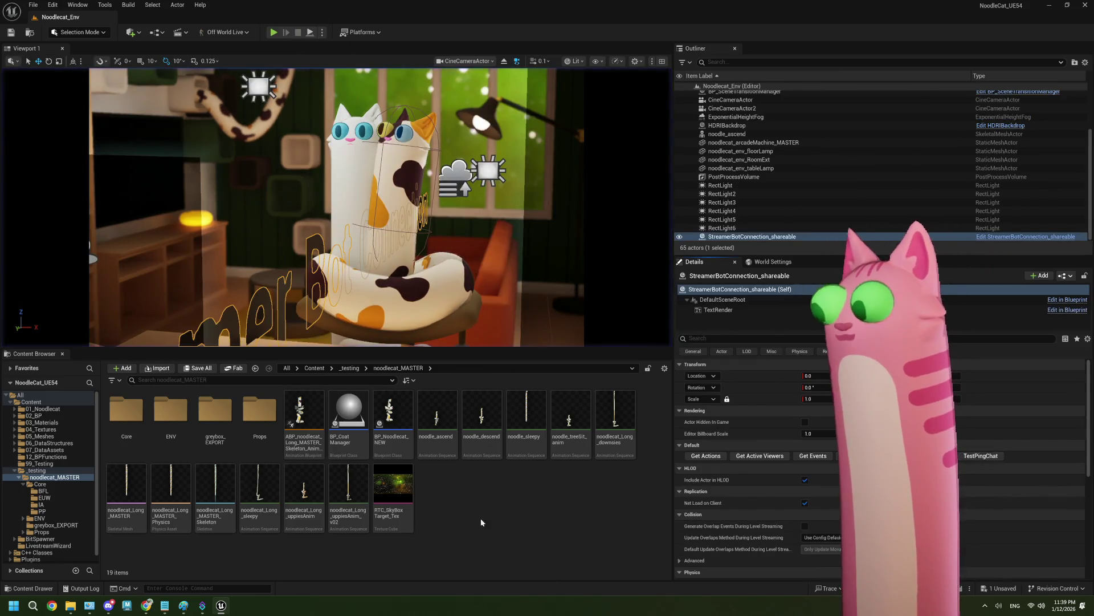
double_click(345, 410)
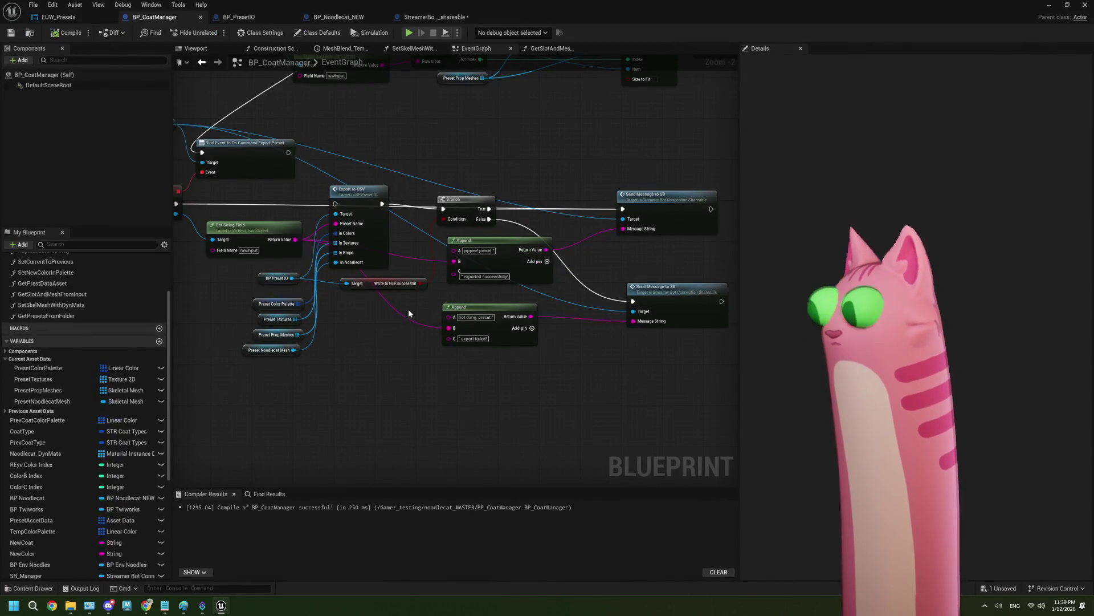
mouse_move(177, 197)
mouse_down()
mouse_move(272, 210)
mouse_move(247, 214)
mouse_move(203, 208)
mouse_move(364, 209)
mouse_up()
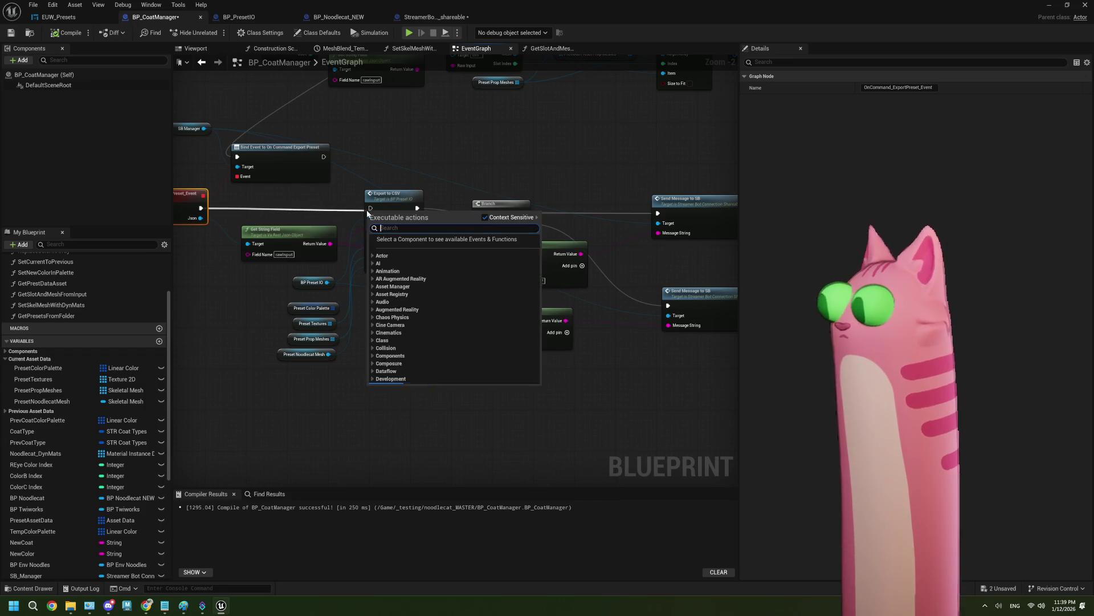
click(319, 217)
drag(201, 207, 370, 208)
drag(488, 368, 396, 363)
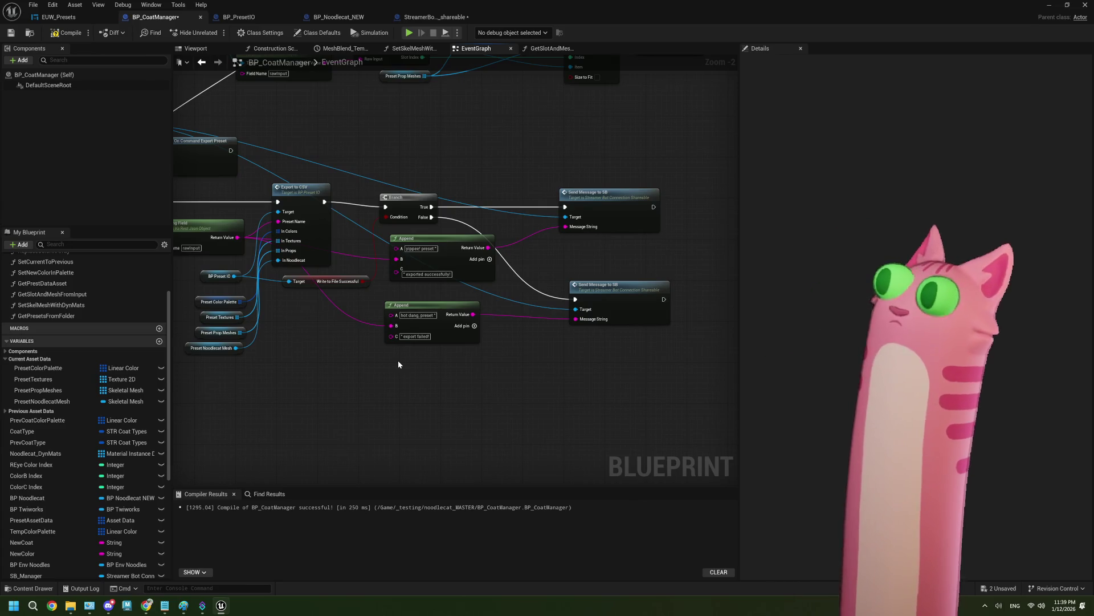
click(10, 32)
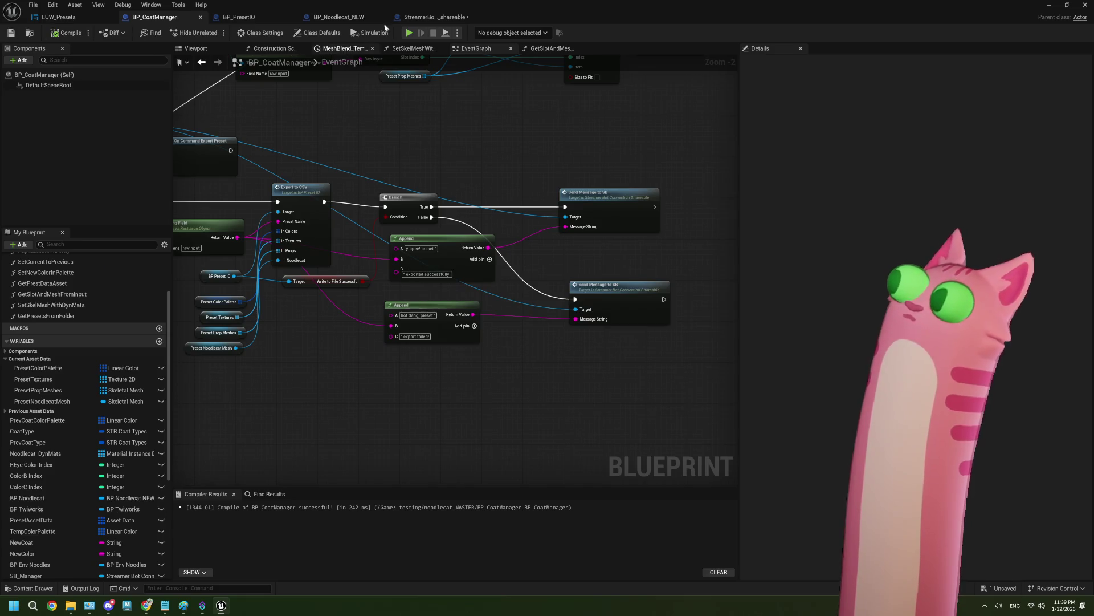
Review the StreamerBotConnection_shareable graph's help-message comments and recompile the Blueprint
click(433, 17)
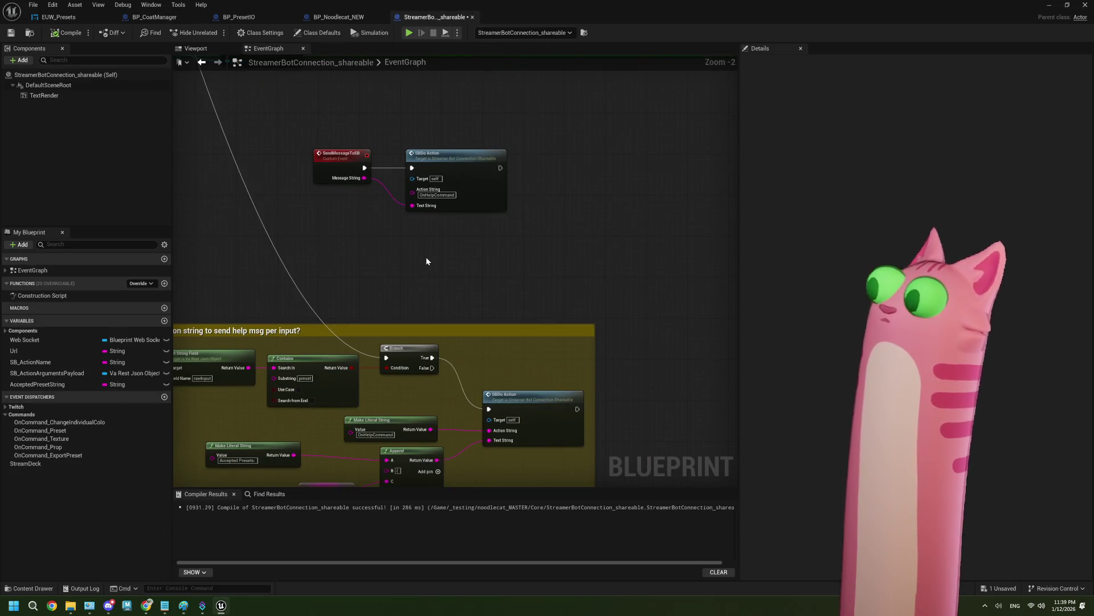
scroll(426, 260, down, 1)
drag(423, 282, 459, 185)
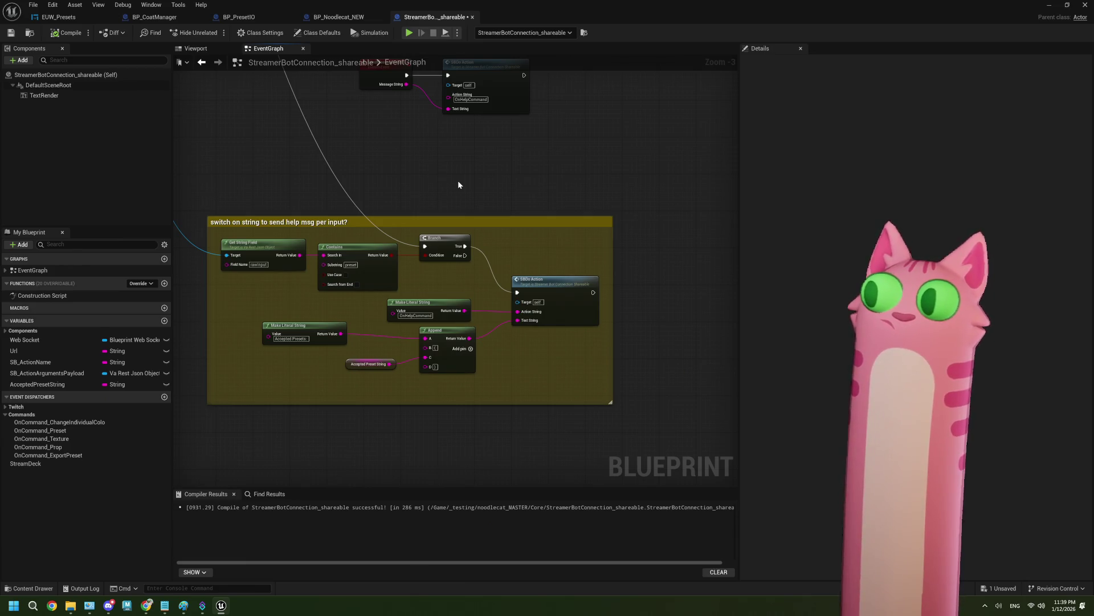
scroll(458, 184, down, 3)
scroll(458, 185, up, 1)
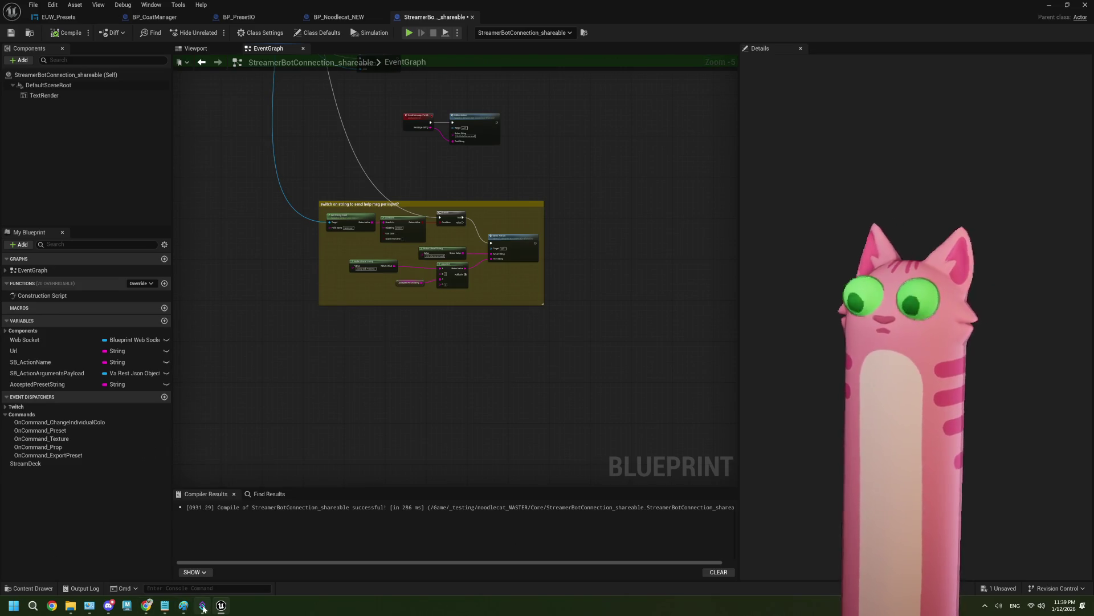
mouse_move(204, 608)
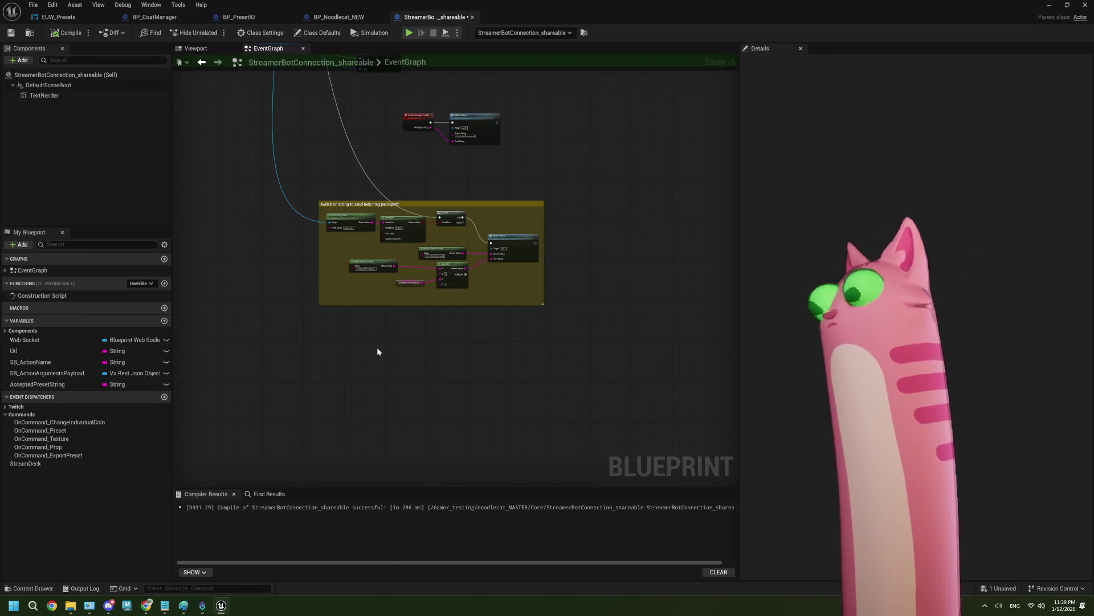
scroll(452, 192, up, 3)
scroll(453, 195, up, 1)
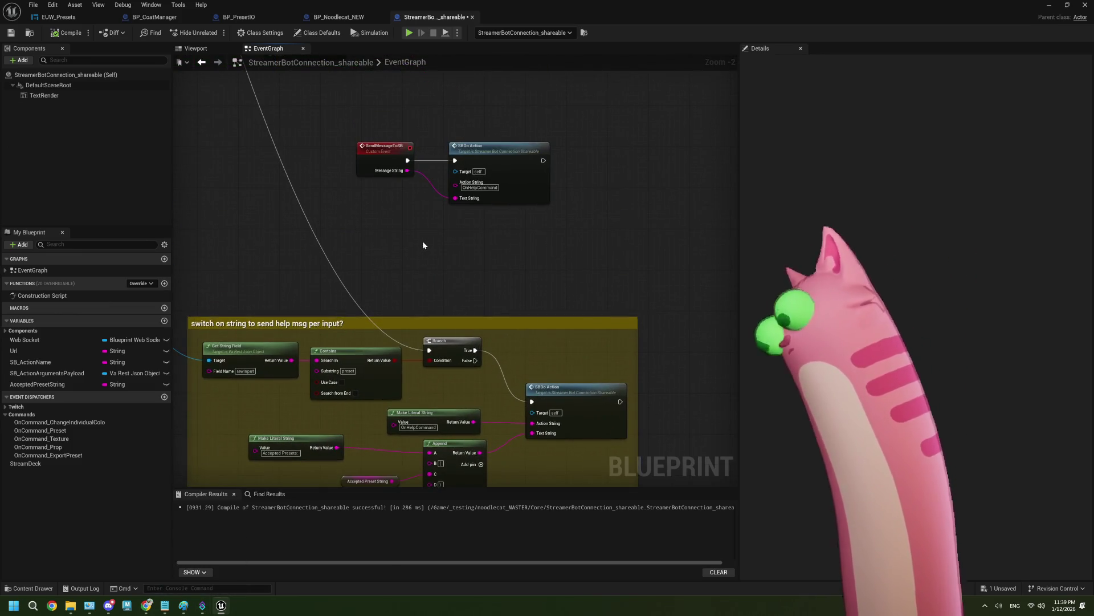
scroll(452, 230, up, 1)
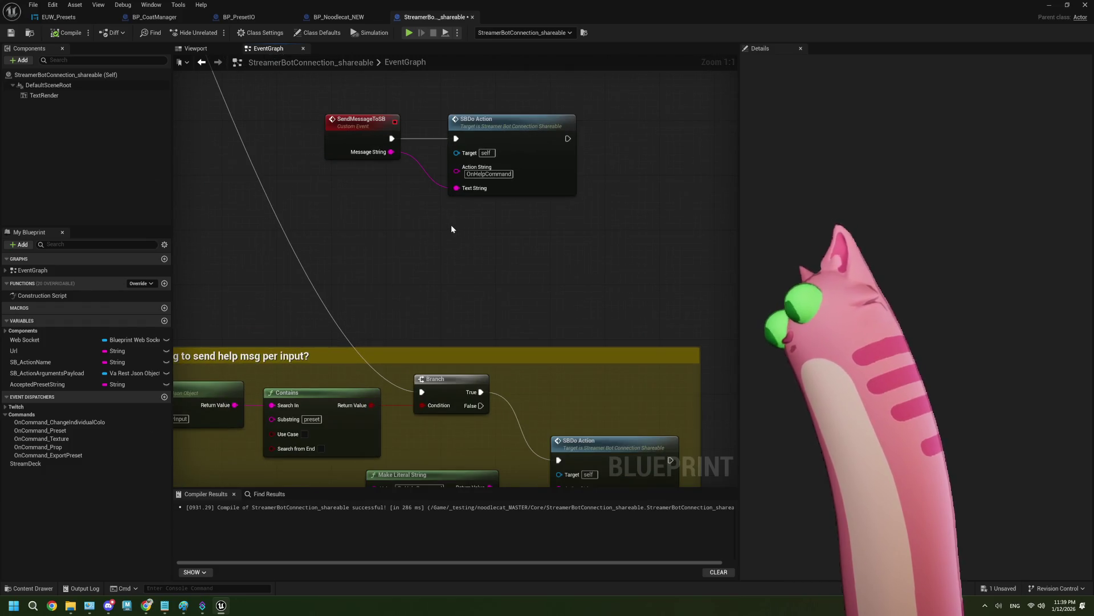
scroll(451, 228, down, 2)
click(65, 32)
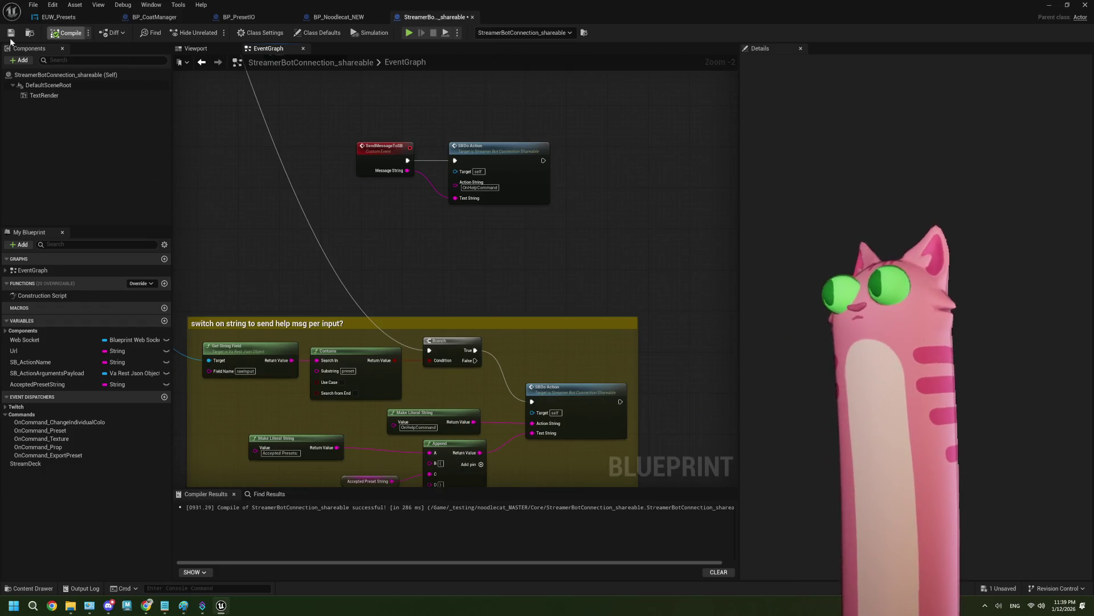
Return to the level editor and start Platforms > Windows > Package Project
click(1049, 5)
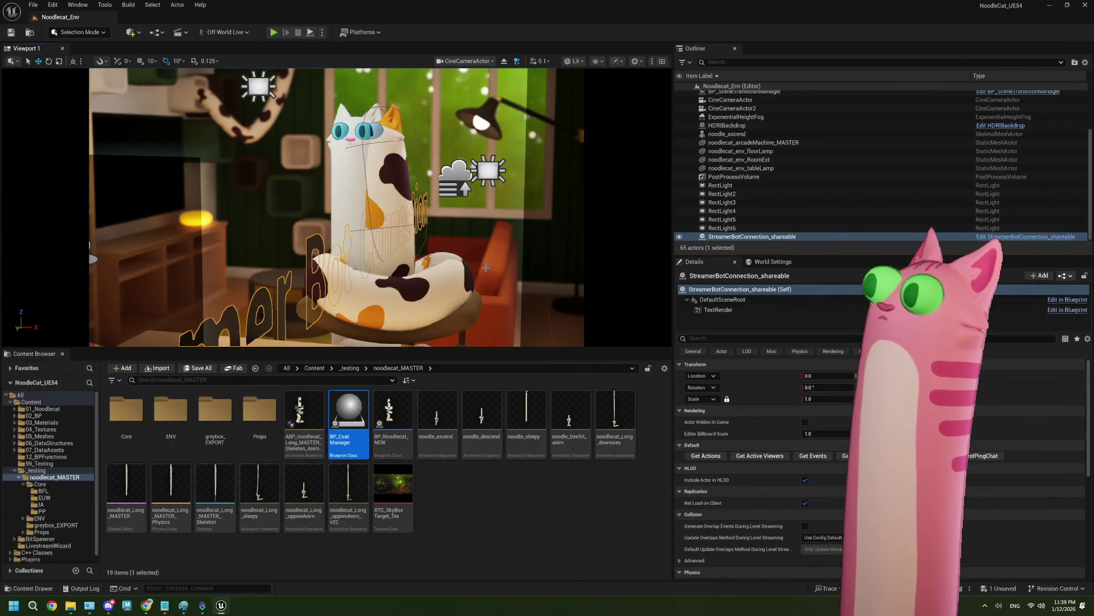
click(361, 32)
mouse_move(420, 149)
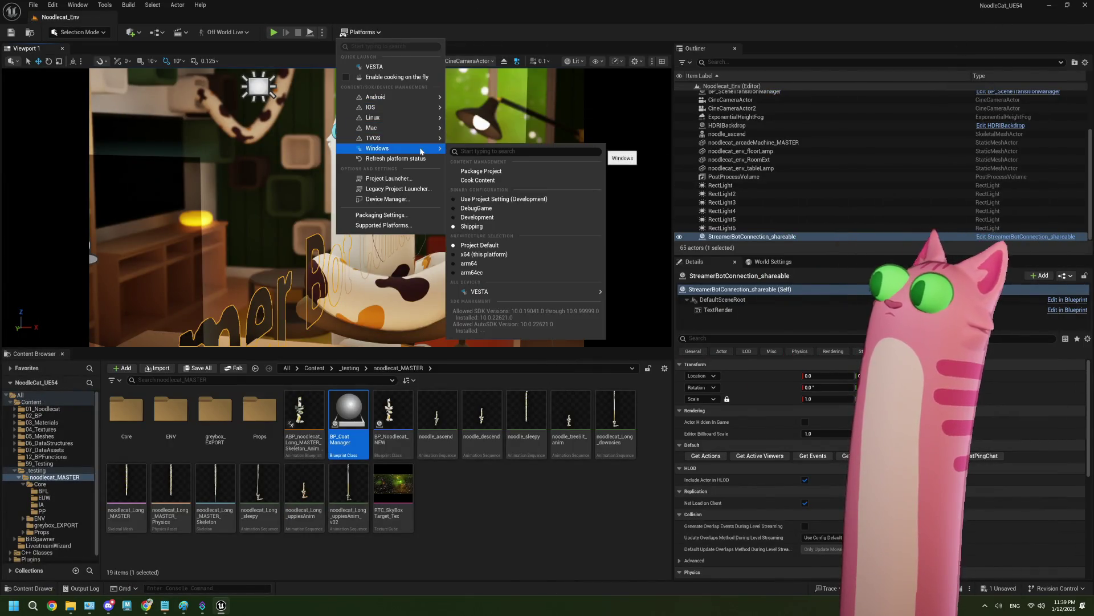
click(498, 173)
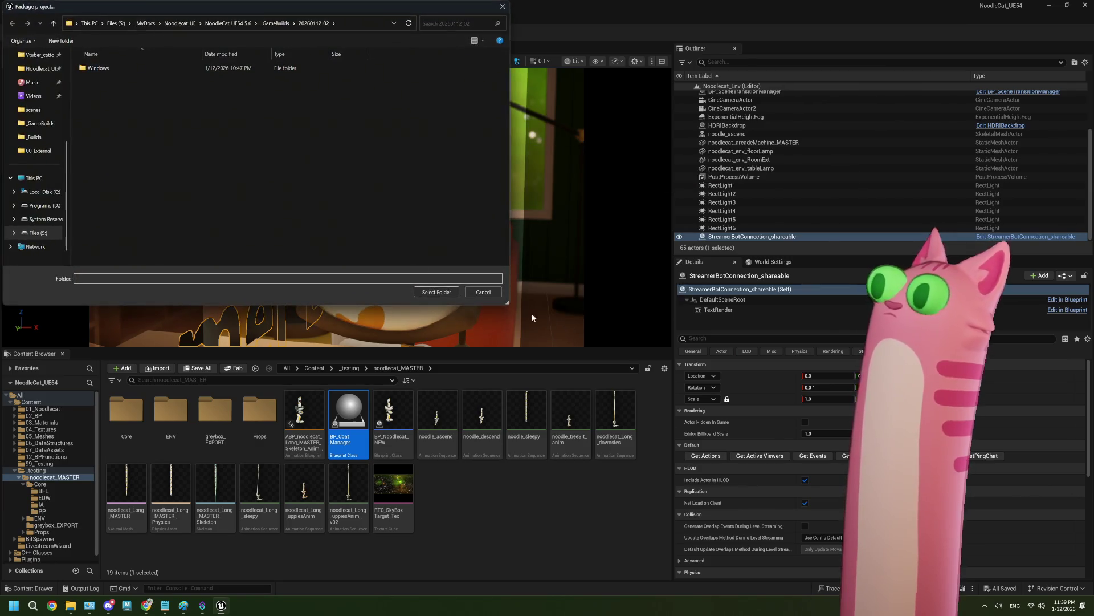
Create a new folder 20260112_03 under _GameBuilds and select it as the build output
click(276, 23)
right_click(183, 197)
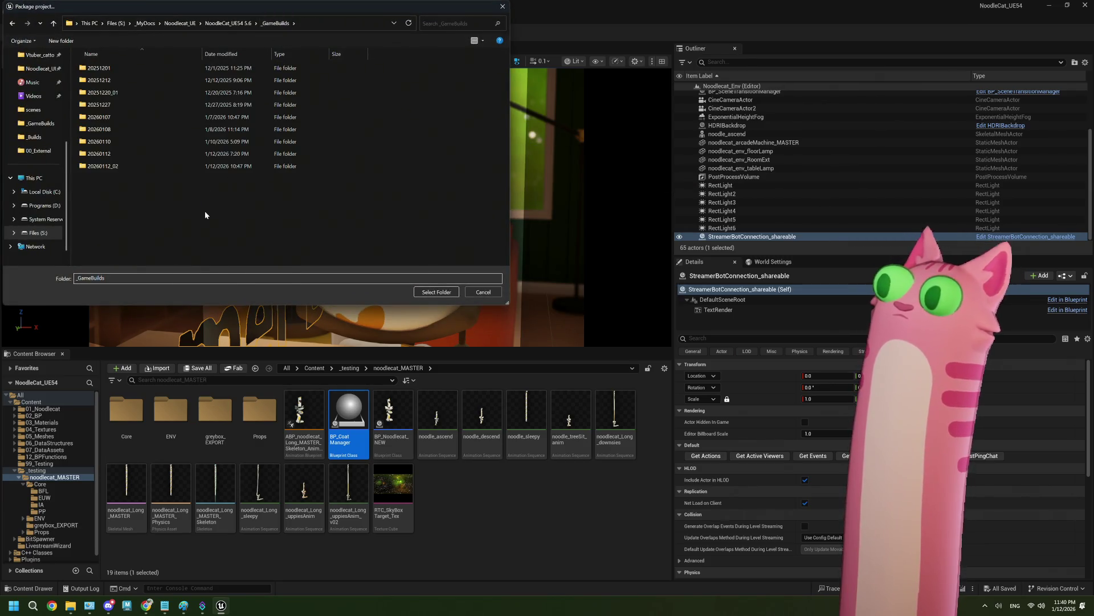
mouse_move(257, 344)
click(319, 346)
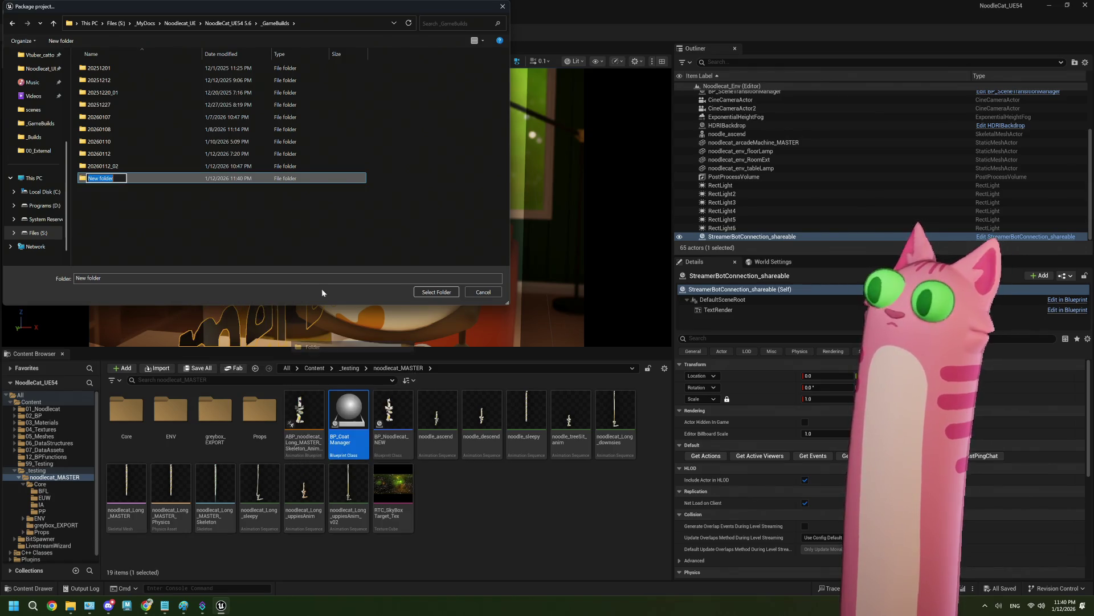
text(20260112_03)
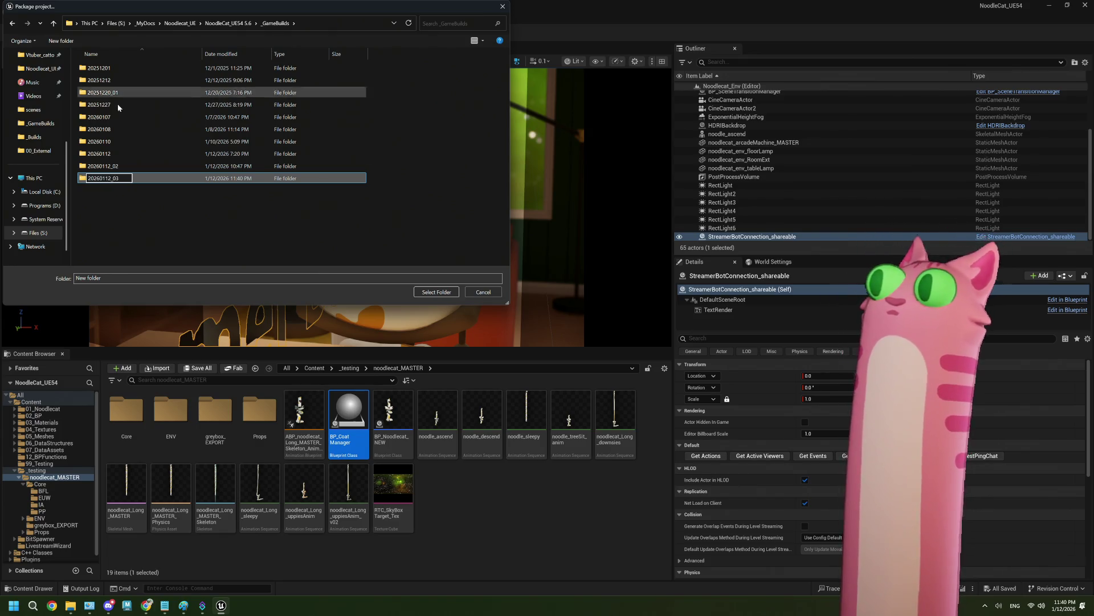
key(Return)
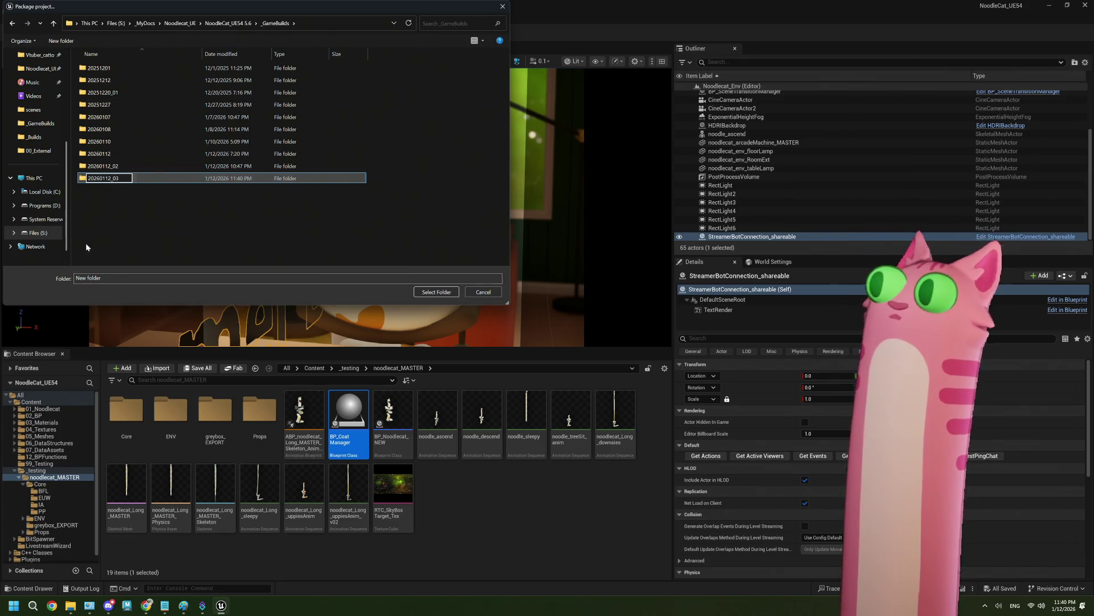
key(Return)
click(424, 294)
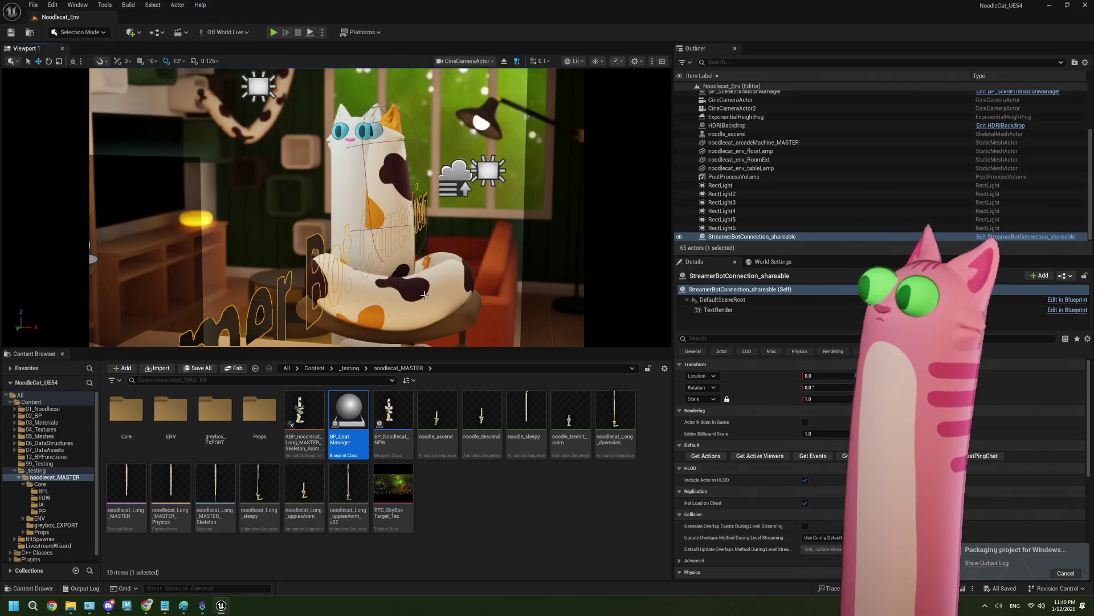